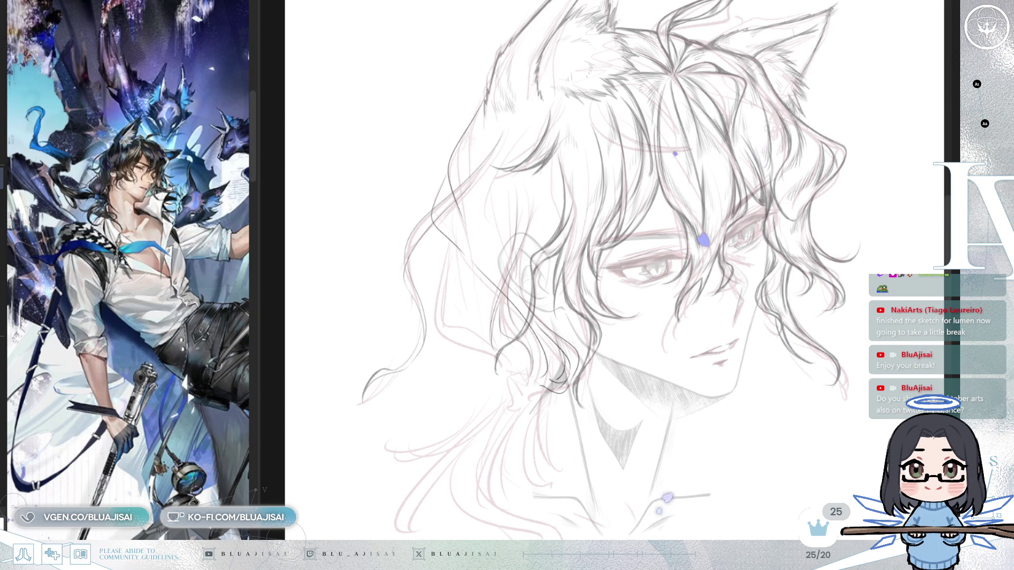
Step: Zoom out, show and hide the jacket and collar sketch, then zoom back in on the hair
{"action": "scroll", "coordinate": [699, 290], "scroll_direction": "down", "scroll_amount": 3}
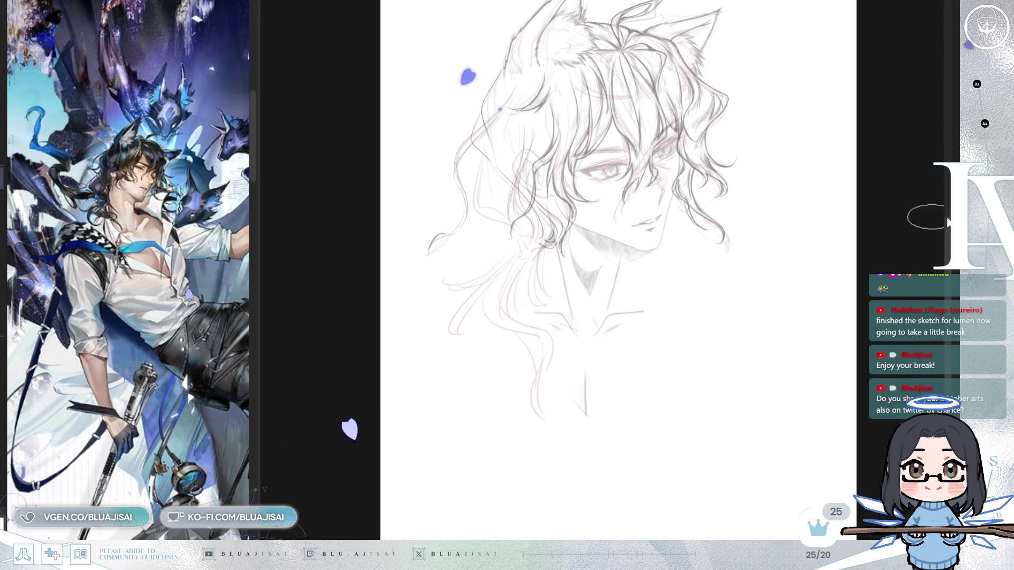
{"action": "key", "text": "ctrl+z"}
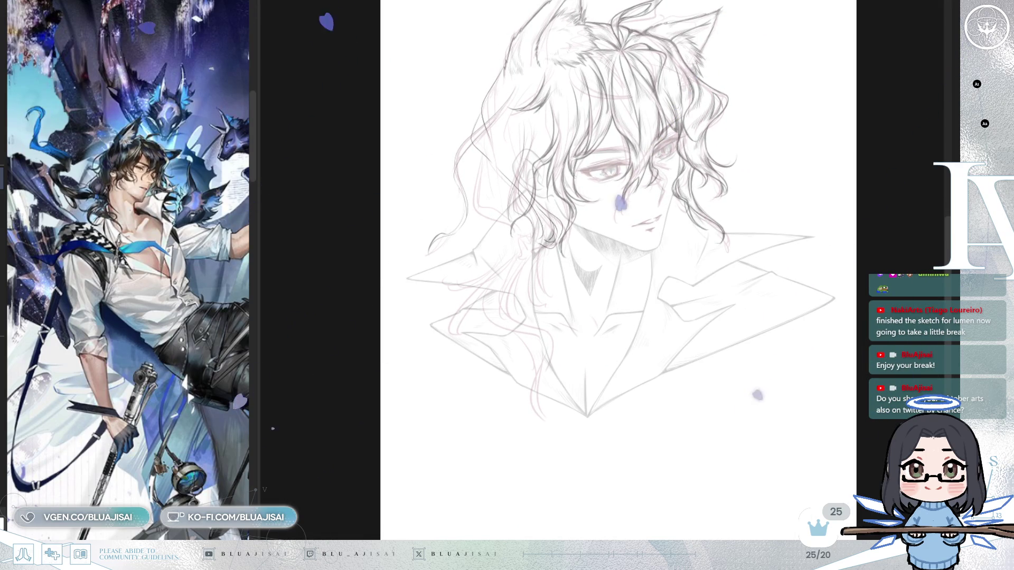
{"action": "key", "text": "ctrl+z"}
{"action": "scroll", "coordinate": [573, 187], "scroll_direction": "up", "scroll_amount": 1}
{"action": "scroll", "coordinate": [573, 188], "scroll_direction": "up", "scroll_amount": 2}
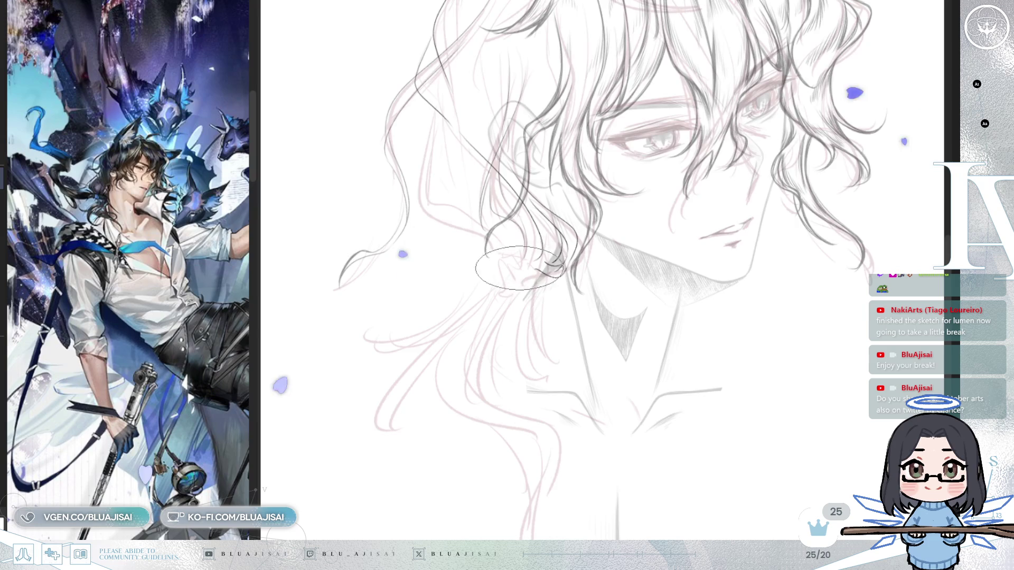
{"action": "scroll", "coordinate": [519, 268], "scroll_direction": "up", "scroll_amount": 1}
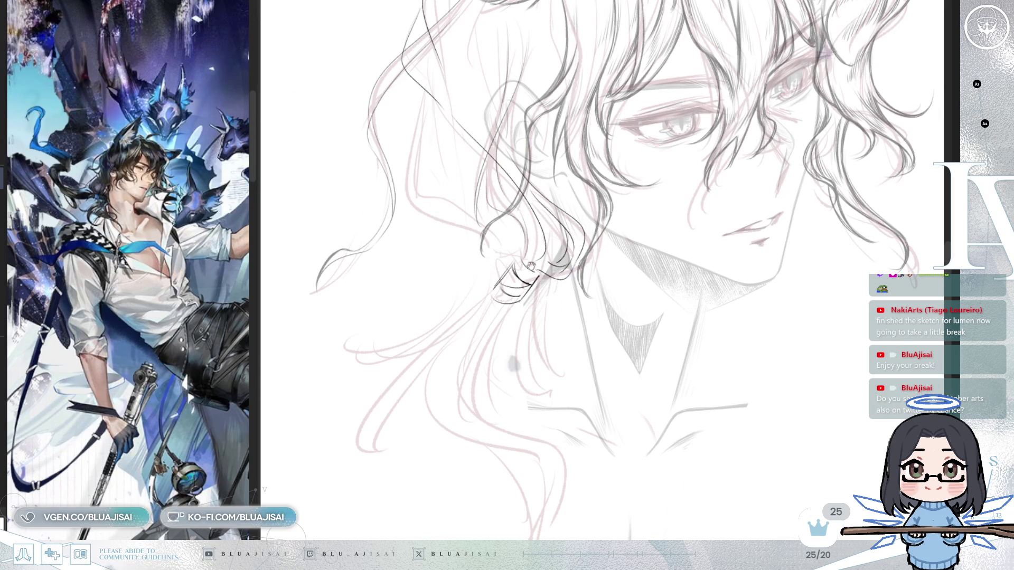
Step: Ink a short strand and a long outward-curving strand below the ponytail tie, then mirror the canvas
{"action": "left_click_drag", "start_coordinate": [521, 302], "coordinate": [526, 286]}
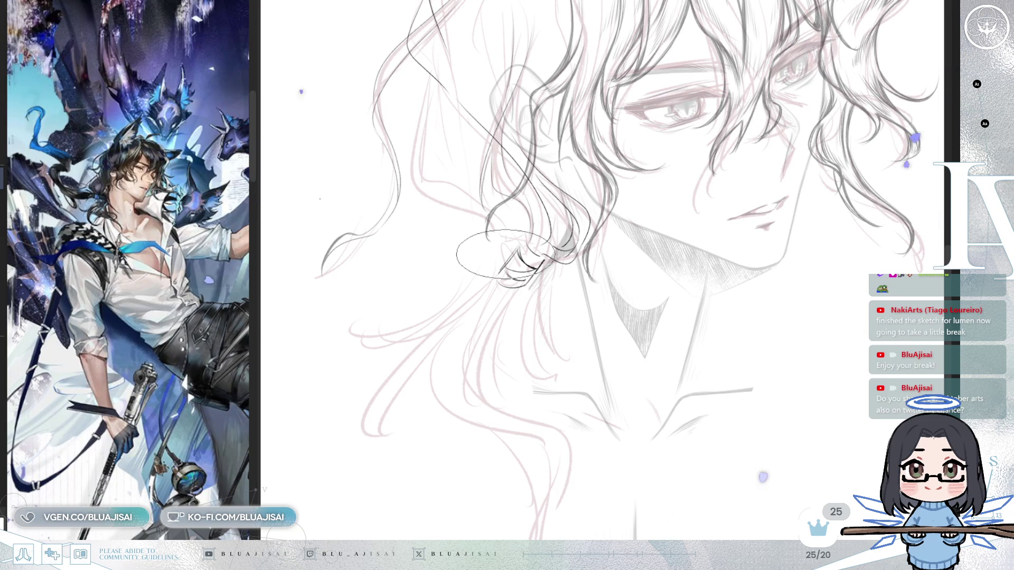
{"action": "left_click_drag", "start_coordinate": [576, 269], "coordinate": [600, 381]}
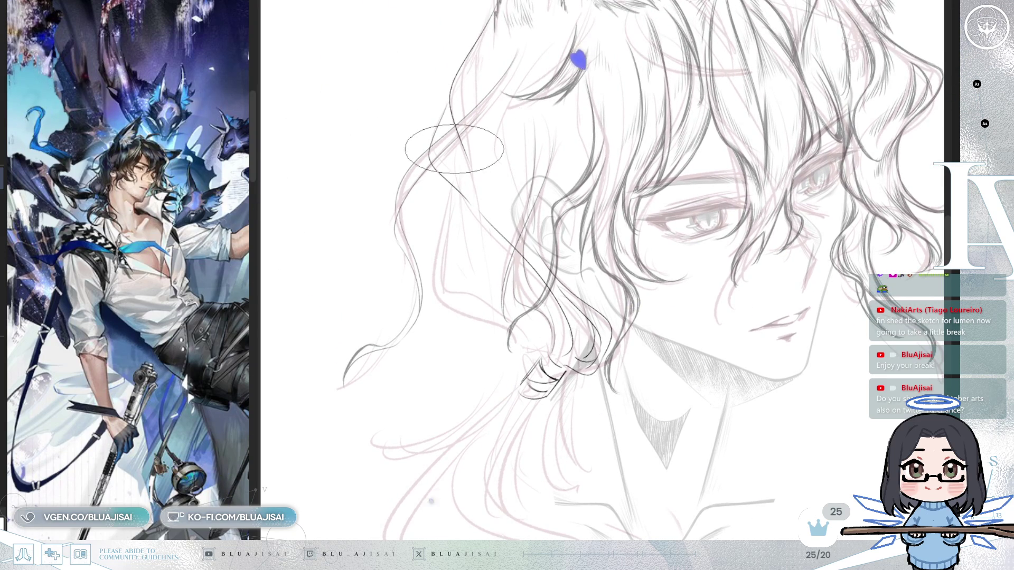
{"action": "left_click_drag", "start_coordinate": [444, 190], "coordinate": [442, 234]}
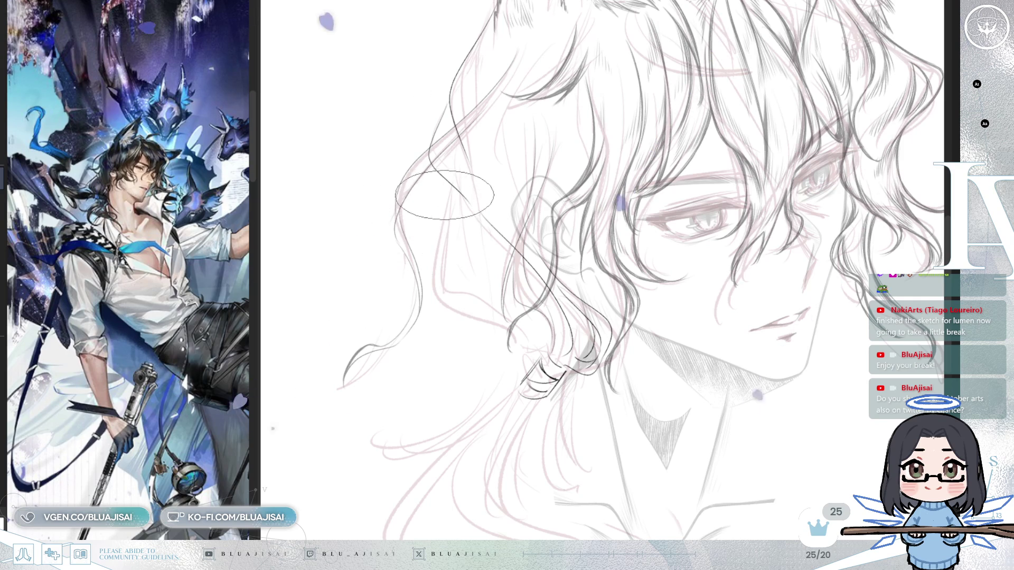
{"action": "mouse_move", "coordinate": [448, 204]}
{"action": "left_mouse_down"}
{"action": "mouse_move", "coordinate": [434, 267]}
{"action": "mouse_move", "coordinate": [447, 322]}
{"action": "mouse_move", "coordinate": [534, 354]}
{"action": "left_mouse_up"}
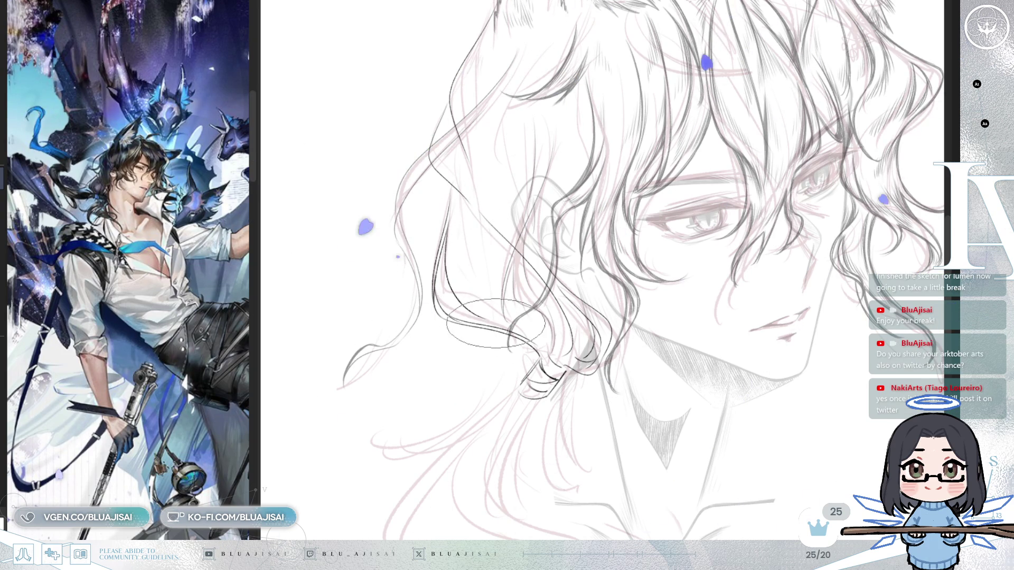
{"action": "key", "text": "h"}
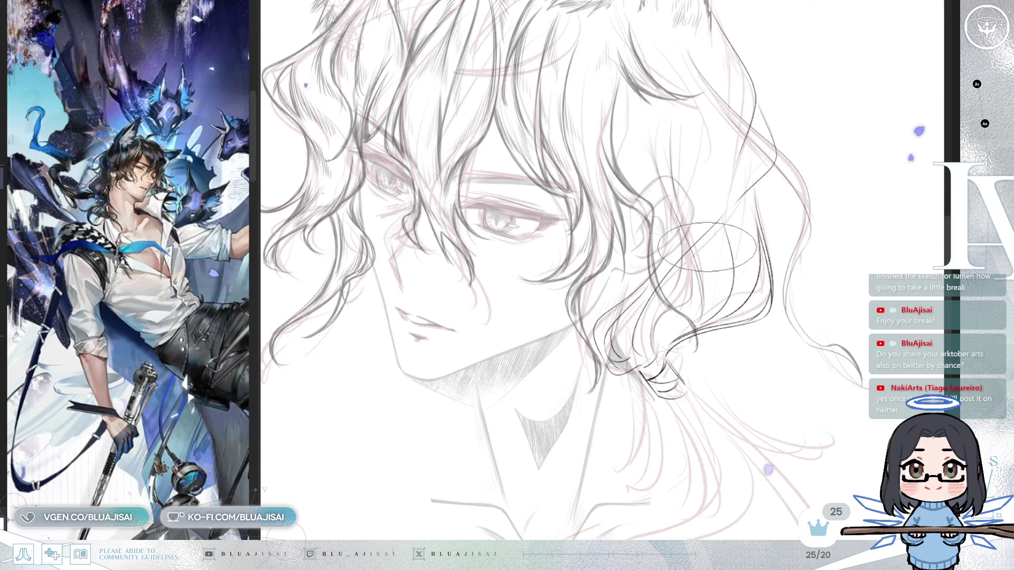
Step: Hide the old dark hair line art, then review the sketch by flipping and tilting the canvas
{"action": "key", "text": "ctrl+z"}
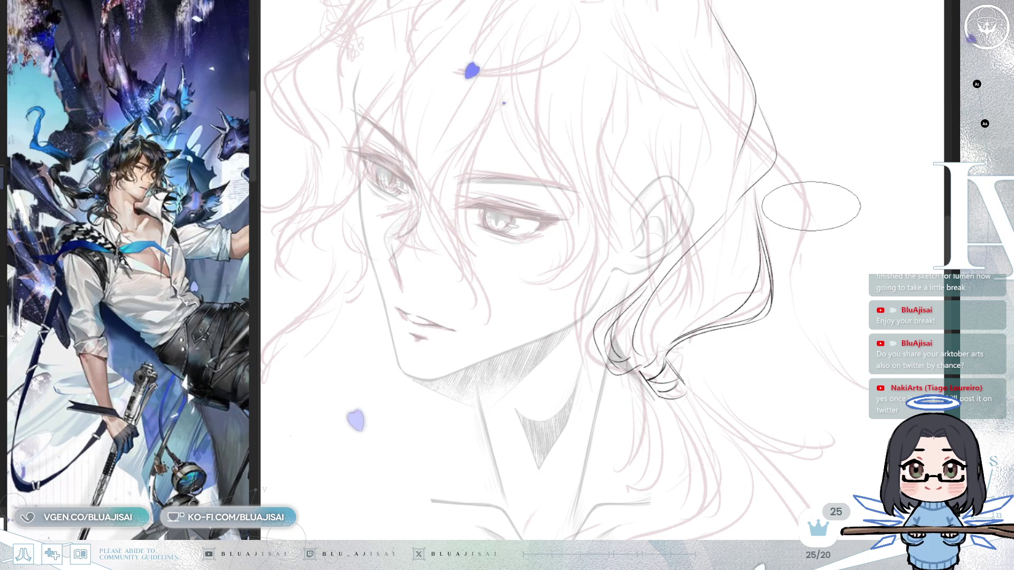
{"action": "key", "text": "m"}
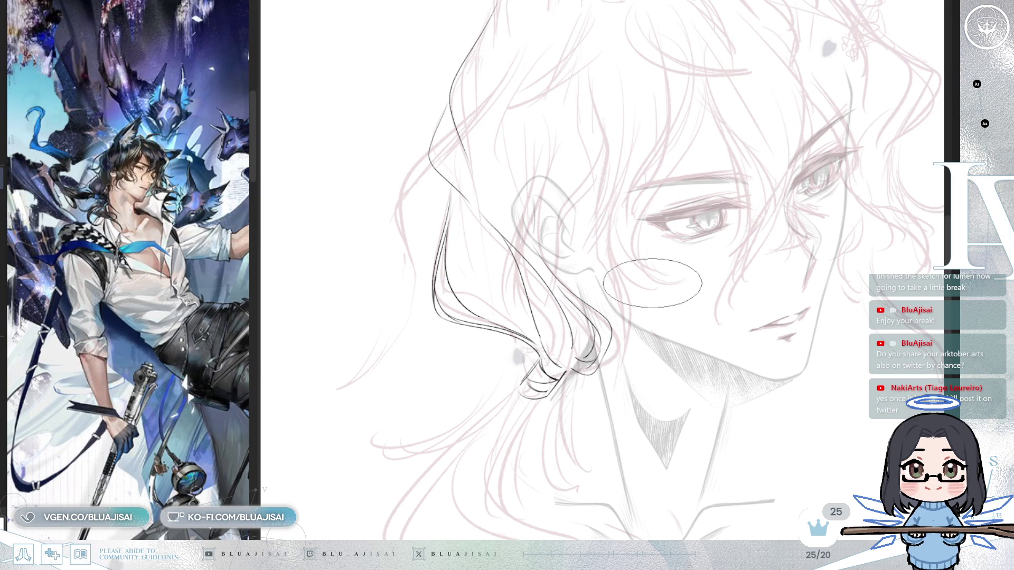
{"action": "key", "text": "h"}
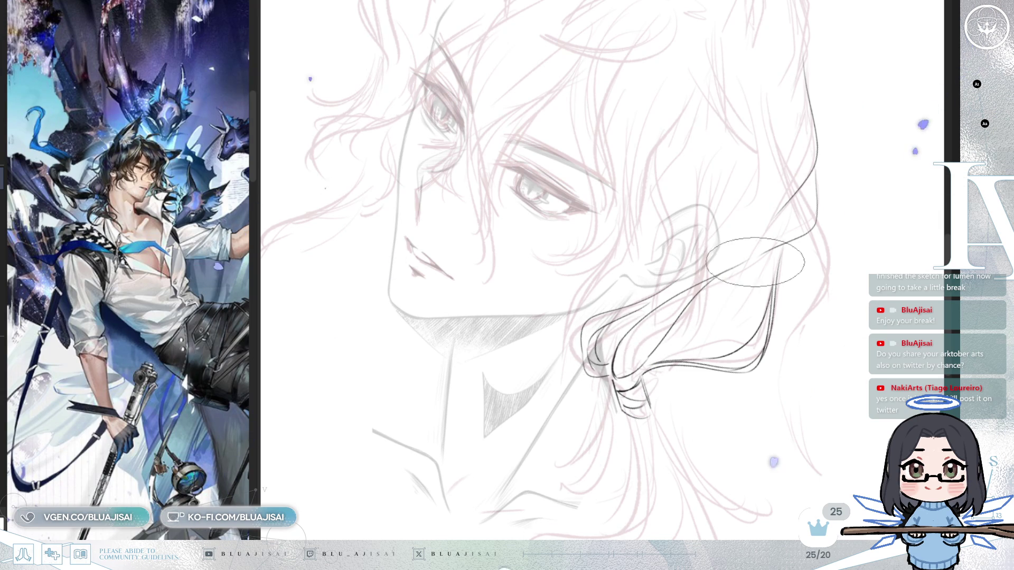
{"action": "key", "text": "h"}
{"action": "key", "text": "End"}
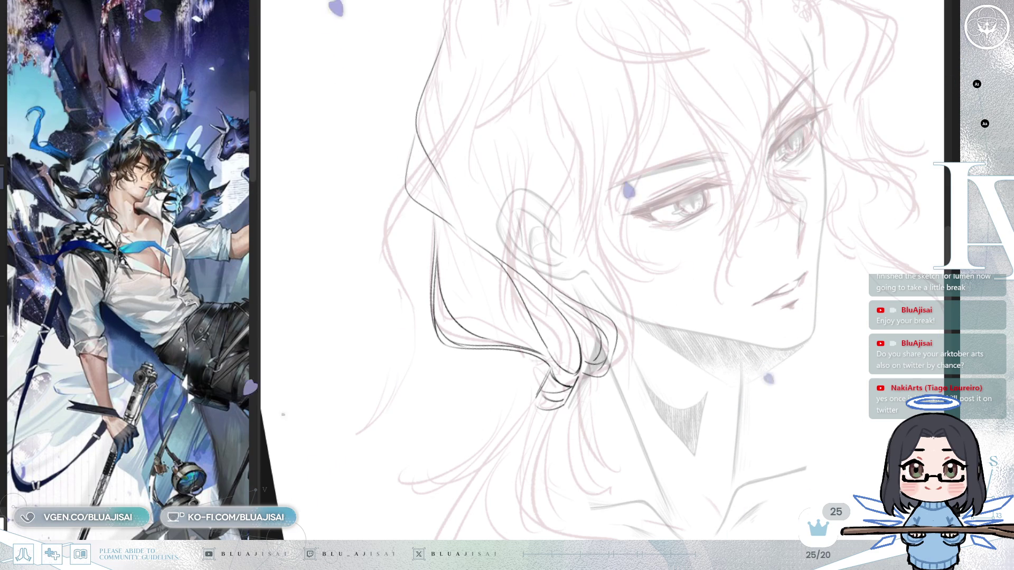
{"action": "mouse_move", "coordinate": [708, 317]}
{"action": "left_mouse_down"}
{"action": "mouse_move", "coordinate": [702, 156]}
{"action": "mouse_move", "coordinate": [708, 228]}
{"action": "left_mouse_up"}
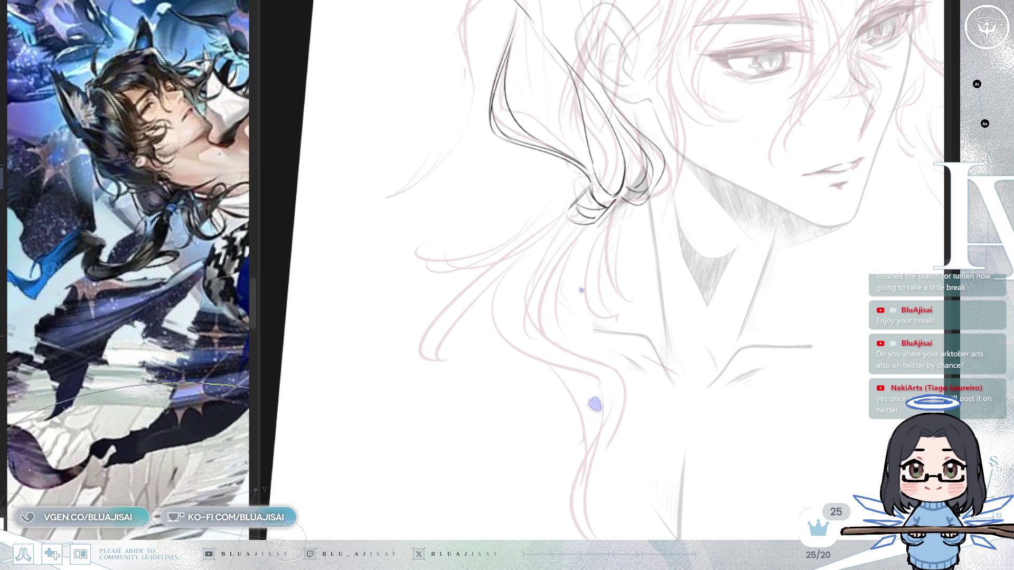
Step: Ink curving ponytail strands from the tie, undoing the last long stroke
{"action": "left_click_drag", "start_coordinate": [540, 375], "coordinate": [552, 359]}
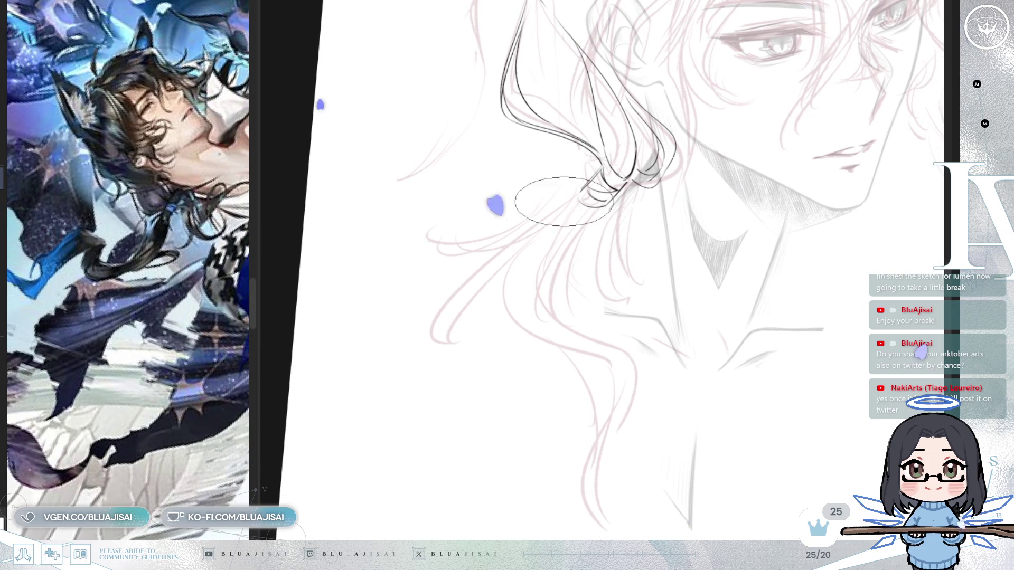
{"action": "left_click_drag", "start_coordinate": [573, 195], "coordinate": [512, 262]}
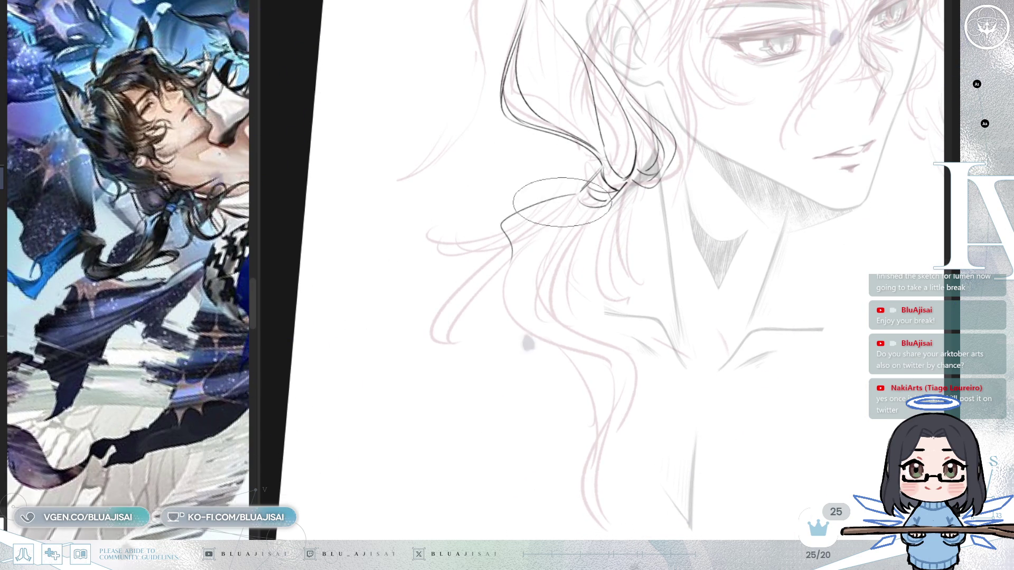
{"action": "left_click_drag", "start_coordinate": [515, 244], "coordinate": [502, 223]}
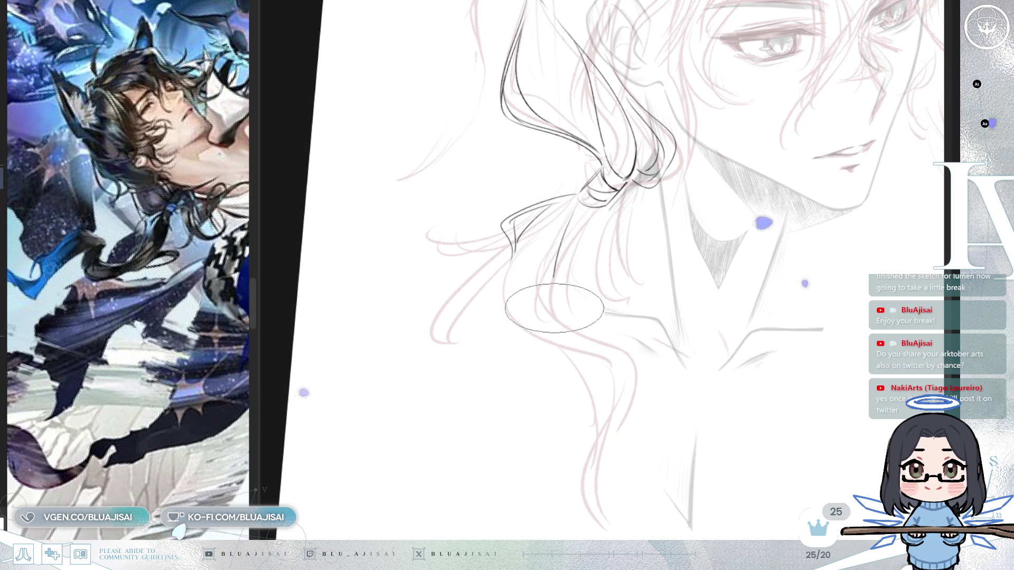
{"action": "mouse_move", "coordinate": [575, 198]}
{"action": "left_mouse_down"}
{"action": "mouse_move", "coordinate": [552, 312]}
{"action": "mouse_move", "coordinate": [597, 349]}
{"action": "mouse_move", "coordinate": [660, 373]}
{"action": "mouse_move", "coordinate": [605, 467]}
{"action": "left_mouse_up"}
{"action": "key", "text": "ctrl+z"}
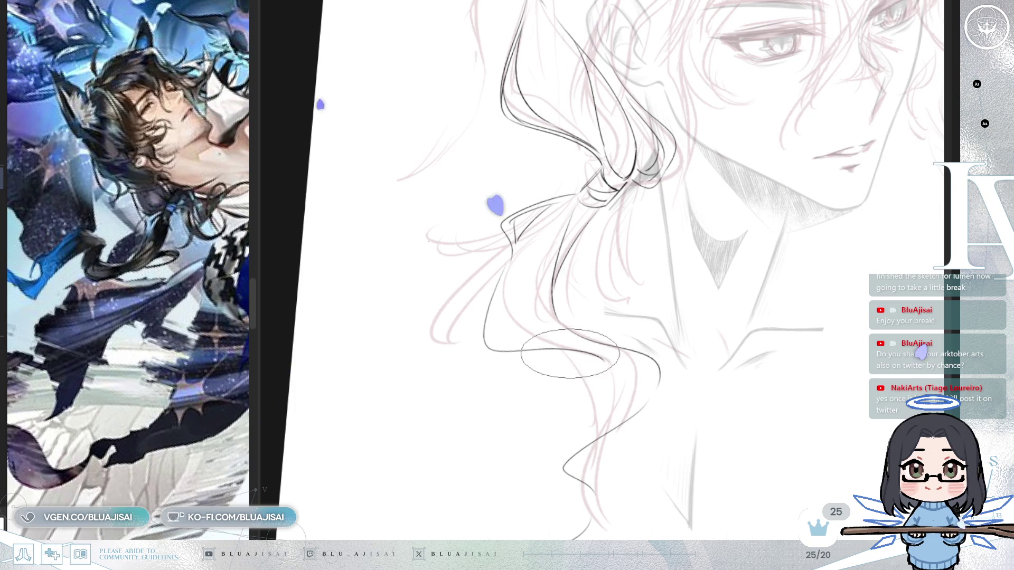
Step: Erase and merge the lower hair curves, extending the curl toward the canvas bottom
{"action": "mouse_move", "coordinate": [600, 356]}
{"action": "left_mouse_down"}
{"action": "mouse_move", "coordinate": [586, 355]}
{"action": "mouse_move", "coordinate": [651, 379]}
{"action": "left_mouse_up"}
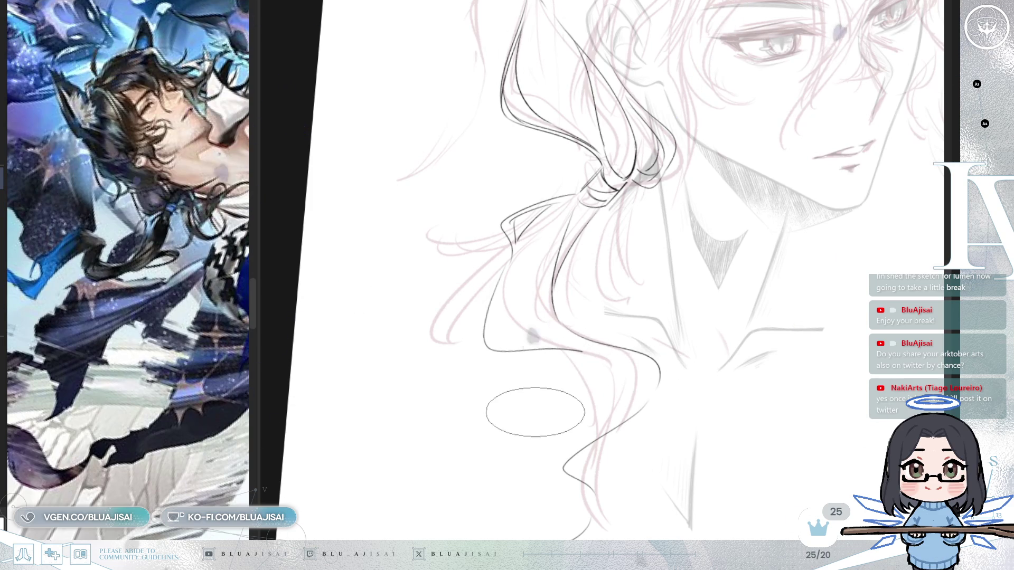
{"action": "left_click_drag", "start_coordinate": [587, 351], "coordinate": [661, 378]}
{"action": "key", "text": "e"}
{"action": "mouse_move", "coordinate": [648, 377]}
{"action": "left_mouse_down"}
{"action": "mouse_move", "coordinate": [596, 370]}
{"action": "mouse_move", "coordinate": [607, 412]}
{"action": "mouse_move", "coordinate": [581, 369]}
{"action": "mouse_move", "coordinate": [588, 433]}
{"action": "mouse_move", "coordinate": [566, 466]}
{"action": "left_mouse_up"}
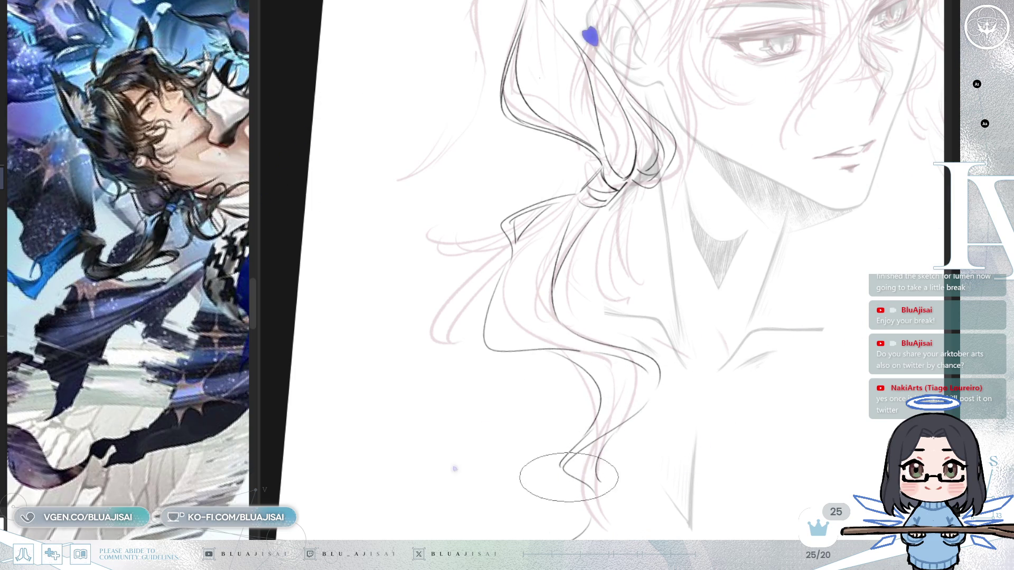
{"action": "left_click_drag", "start_coordinate": [595, 460], "coordinate": [609, 511]}
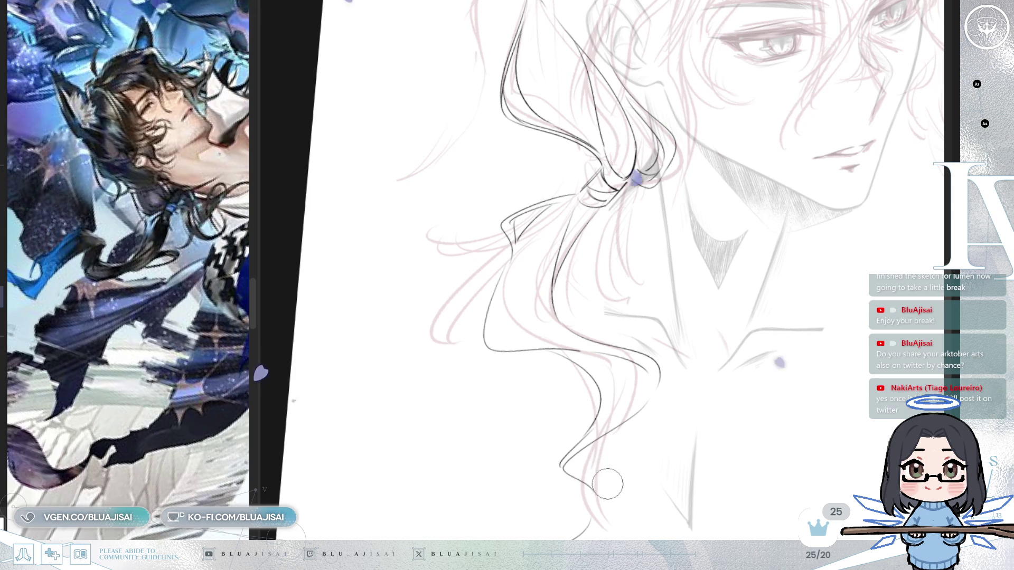
{"action": "left_click_drag", "start_coordinate": [591, 482], "coordinate": [586, 520]}
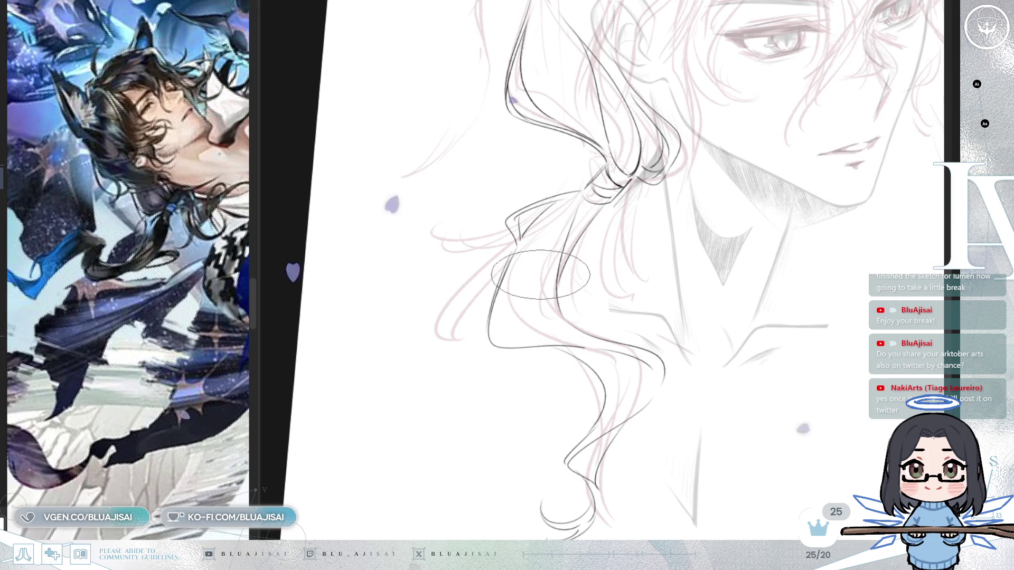
Step: Reframe and flip the view, then ink a thin strand along the ponytail
{"action": "scroll", "coordinate": [529, 313], "scroll_direction": "up", "scroll_amount": 1}
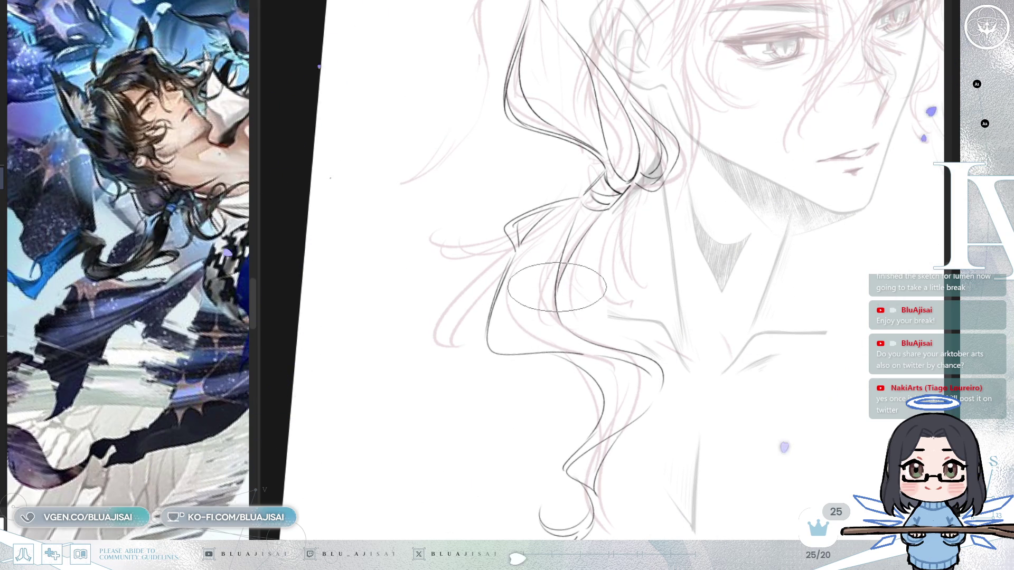
{"action": "left_click_drag", "start_coordinate": [558, 307], "coordinate": [637, 350]}
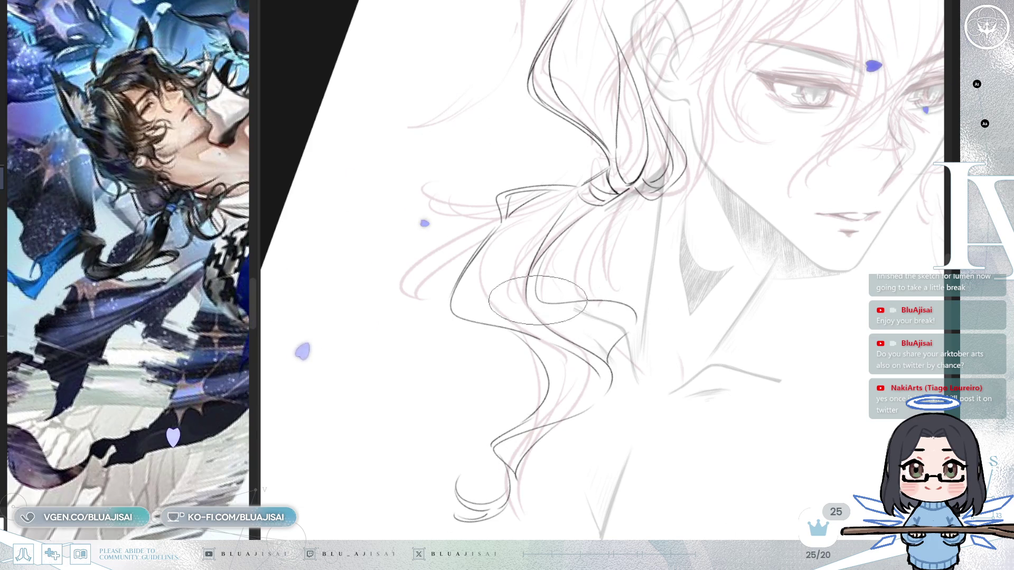
{"action": "key", "text": "h"}
{"action": "key", "text": "h"}
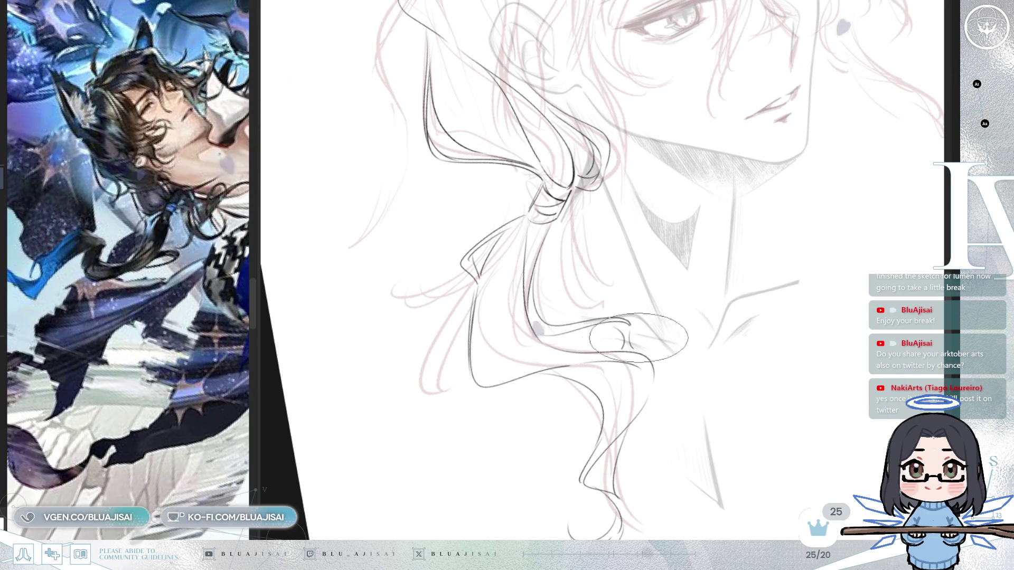
{"action": "key", "text": "h"}
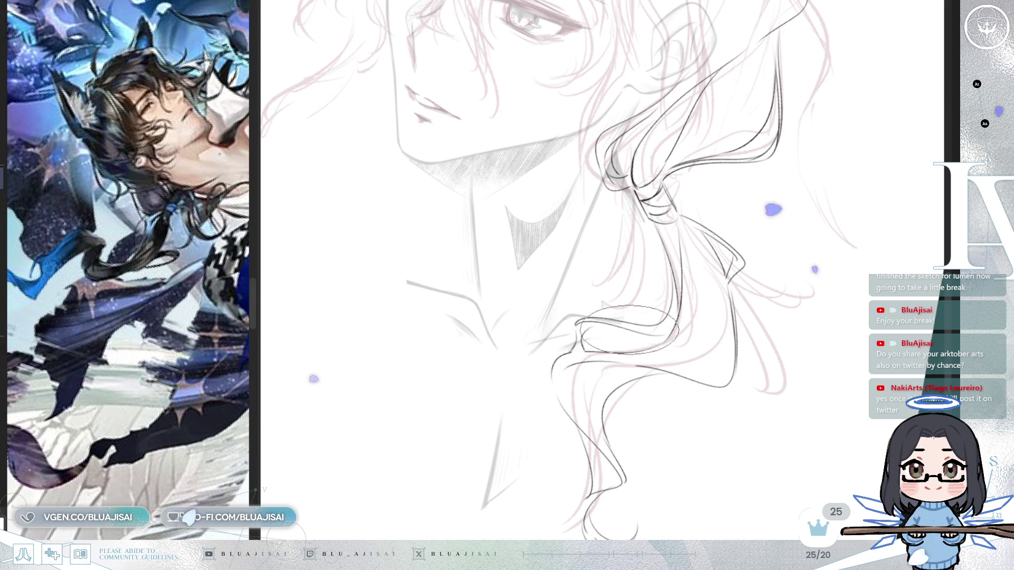
{"action": "key", "text": "h"}
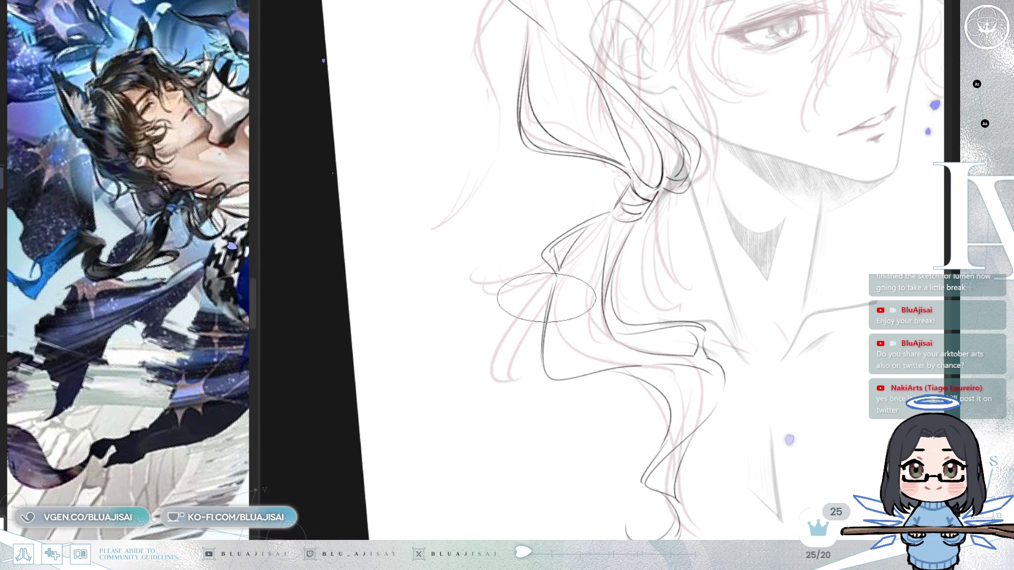
{"action": "left_click_drag", "start_coordinate": [461, 351], "coordinate": [544, 321]}
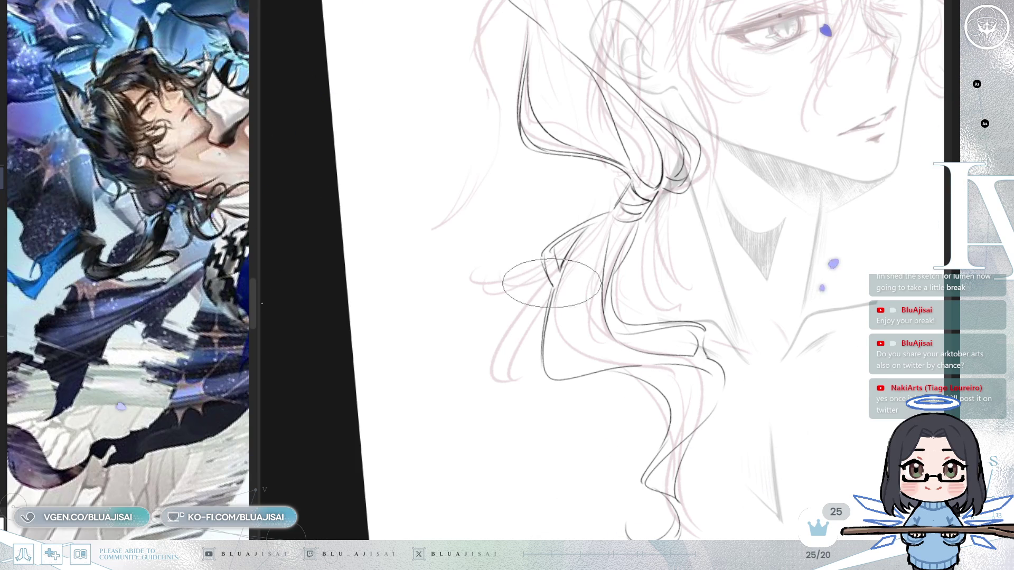
Step: Ink a curved ponytail lock and an upward-curving strand, then check them in a mirrored view
{"action": "key", "text": "m"}
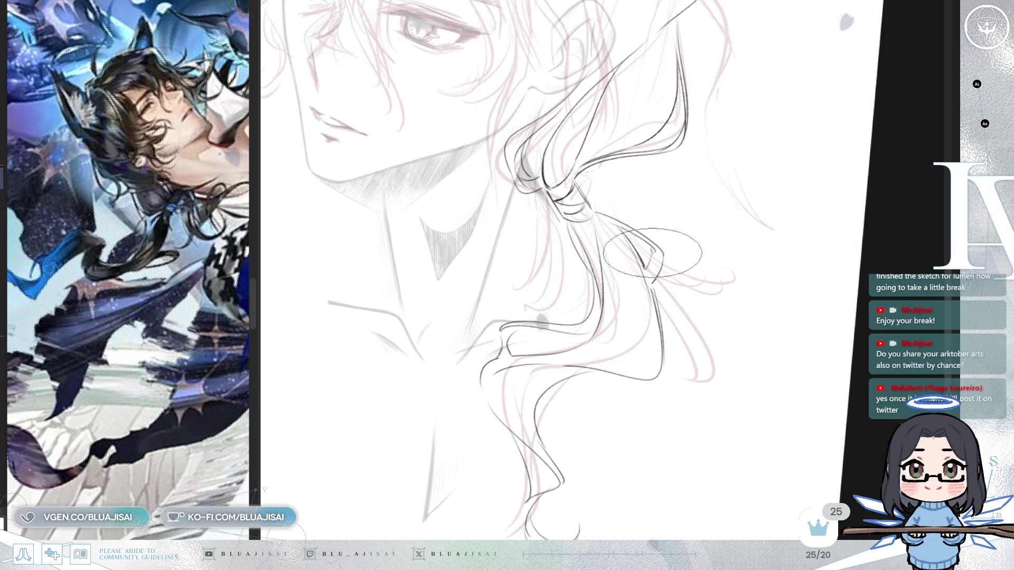
{"action": "key", "text": "h"}
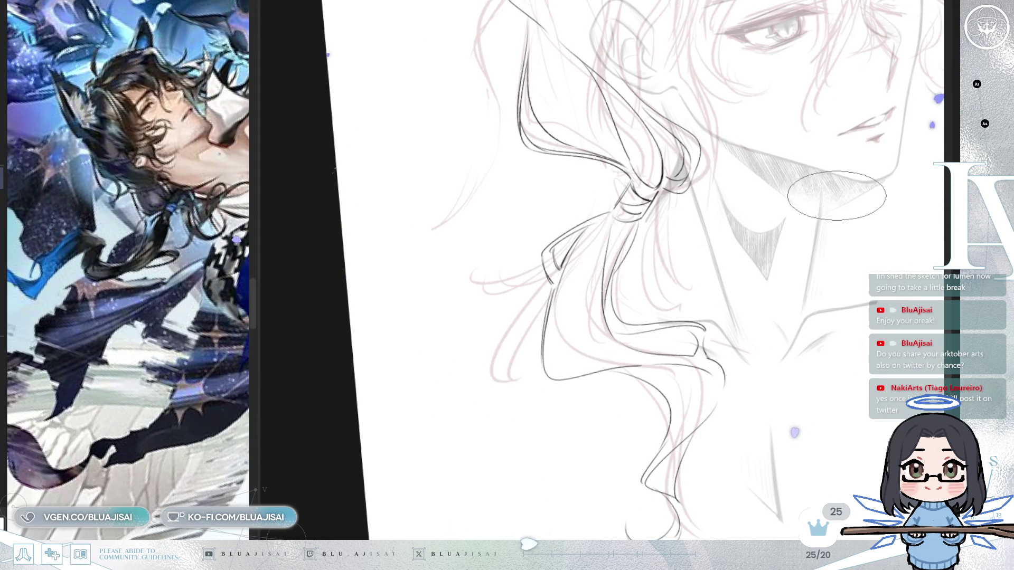
{"action": "key", "text": "End"}
{"action": "left_click_drag", "start_coordinate": [547, 288], "coordinate": [433, 294]}
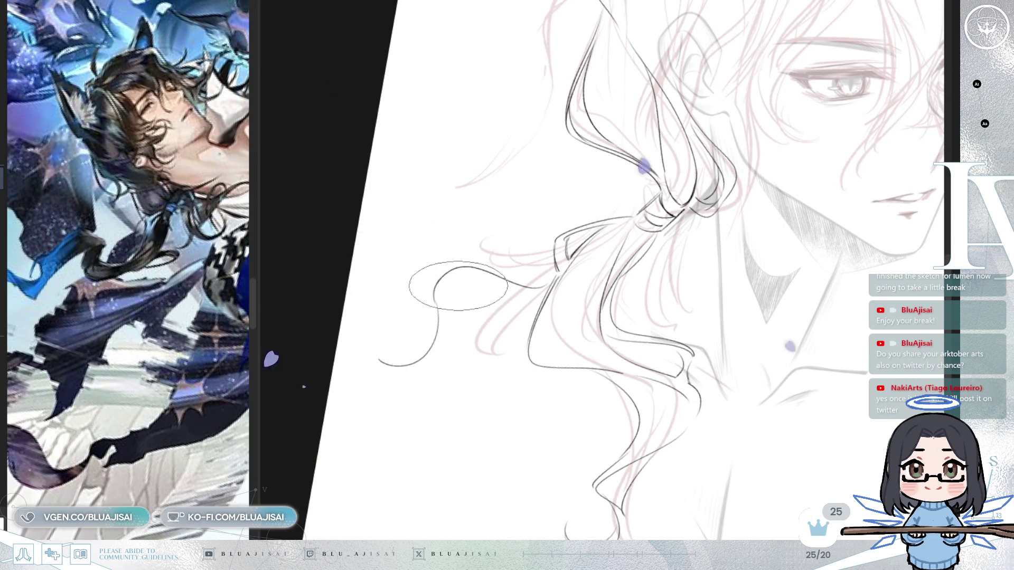
{"action": "key", "text": "^"}
{"action": "key", "text": "^"}
{"action": "key", "text": "^"}
{"action": "key", "text": "^"}
{"action": "key", "text": "^"}
{"action": "key", "text": "^"}
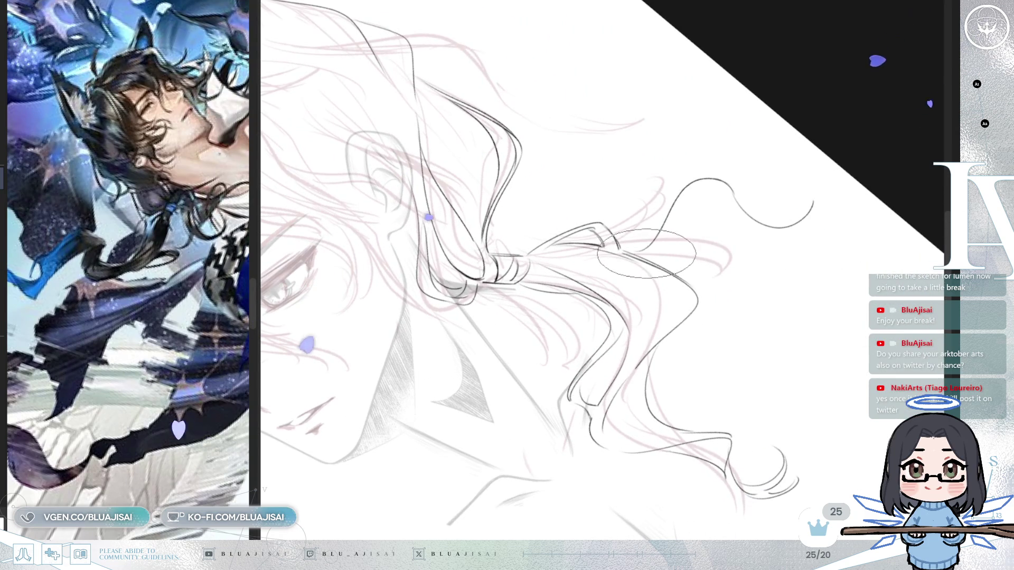
{"action": "left_click_drag", "start_coordinate": [701, 183], "coordinate": [655, 248]}
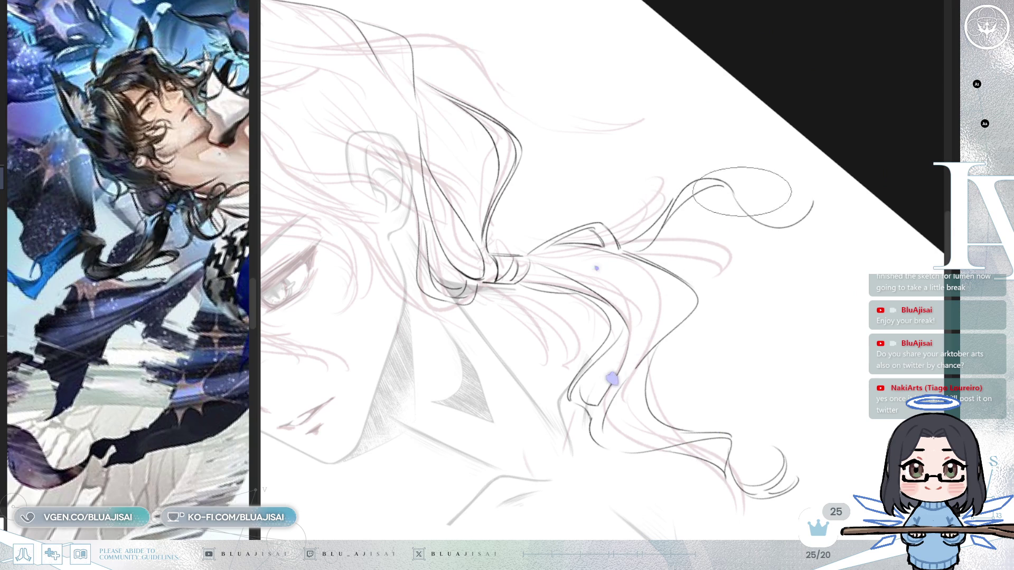
{"action": "left_click_drag", "start_coordinate": [790, 210], "coordinate": [557, 248]}
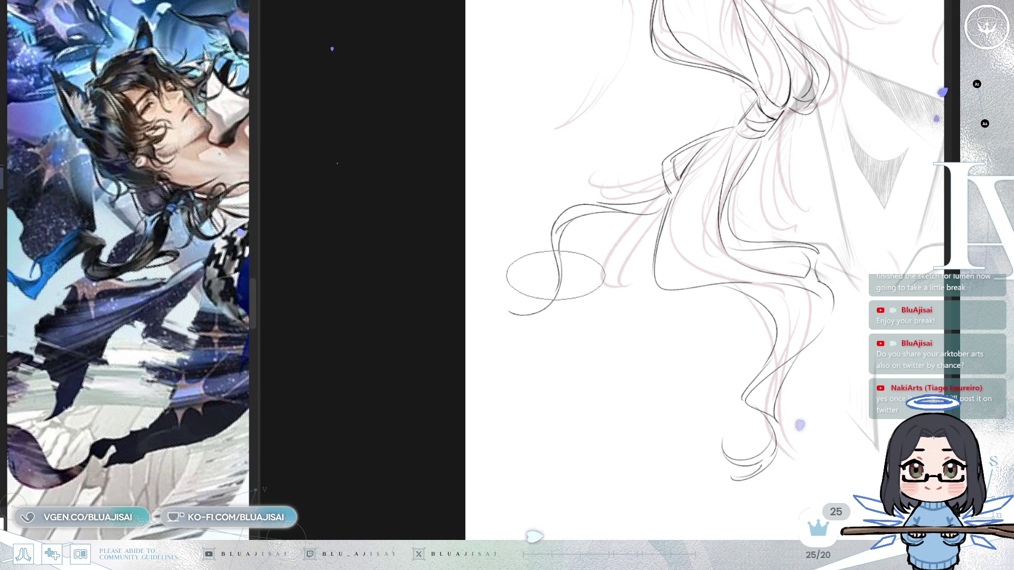
{"action": "key", "text": "m"}
{"action": "scroll", "coordinate": [819, 222], "scroll_direction": "down", "scroll_amount": 3}
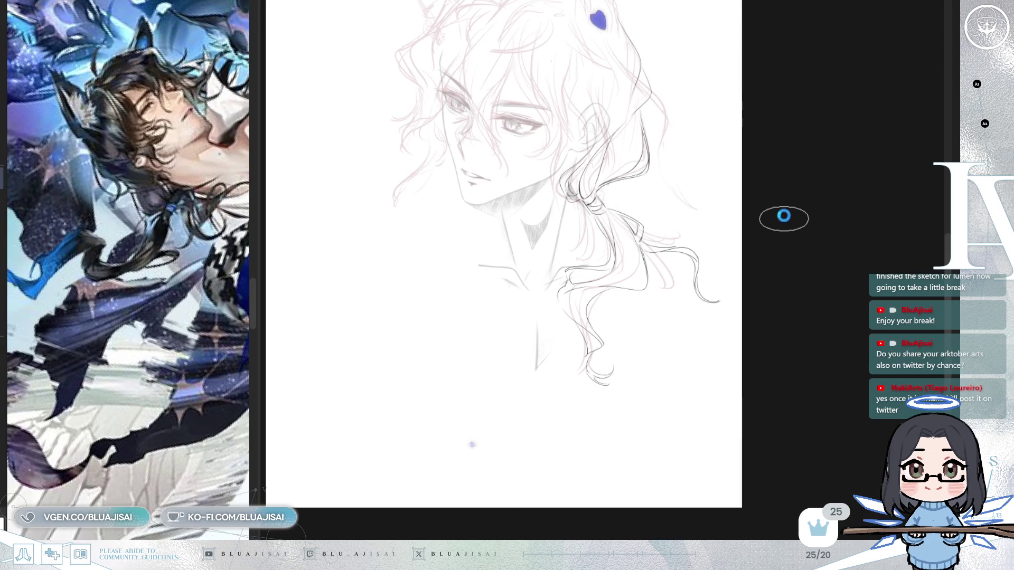
{"action": "key", "text": "m"}
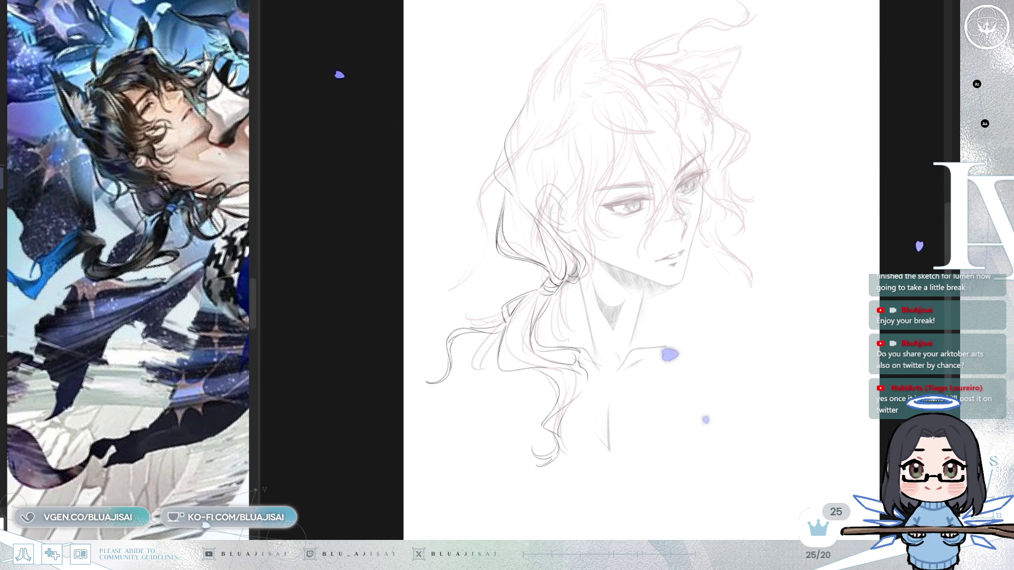
{"action": "scroll", "coordinate": [629, 264], "scroll_direction": "up", "scroll_amount": 2}
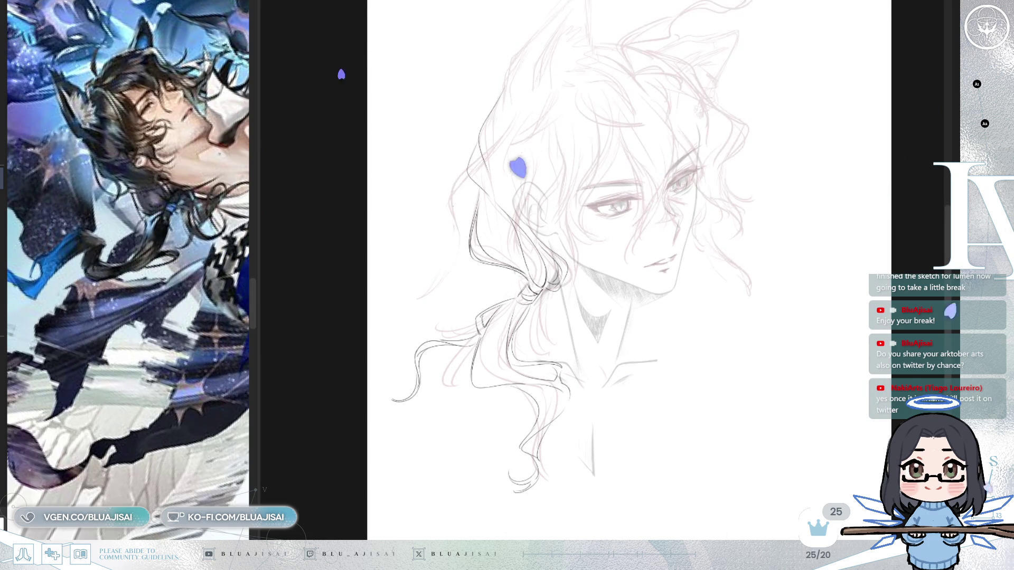
{"action": "scroll", "coordinate": [680, 283], "scroll_direction": "up", "scroll_amount": 3}
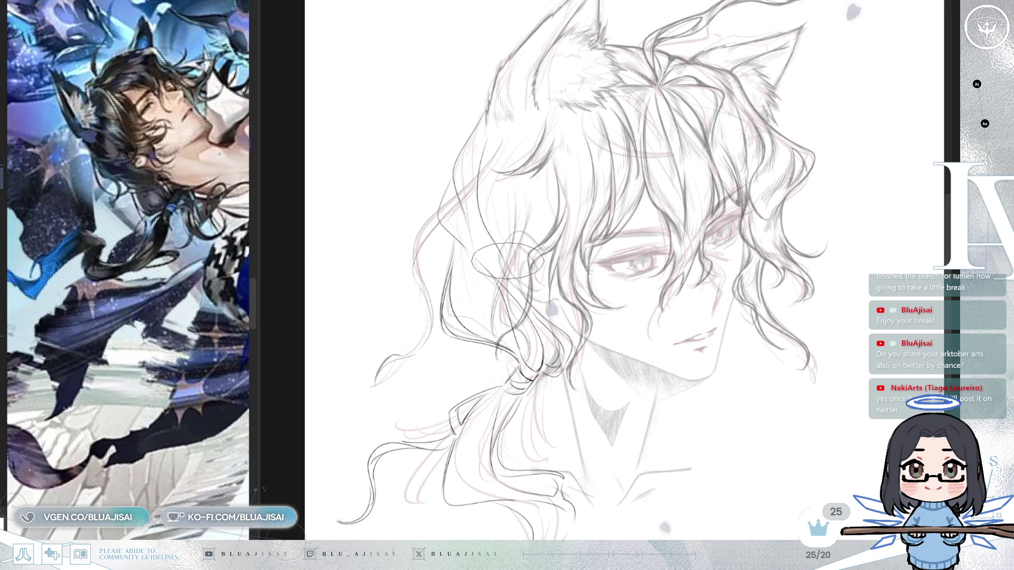
{"action": "scroll", "coordinate": [491, 246], "scroll_direction": "up", "scroll_amount": 2}
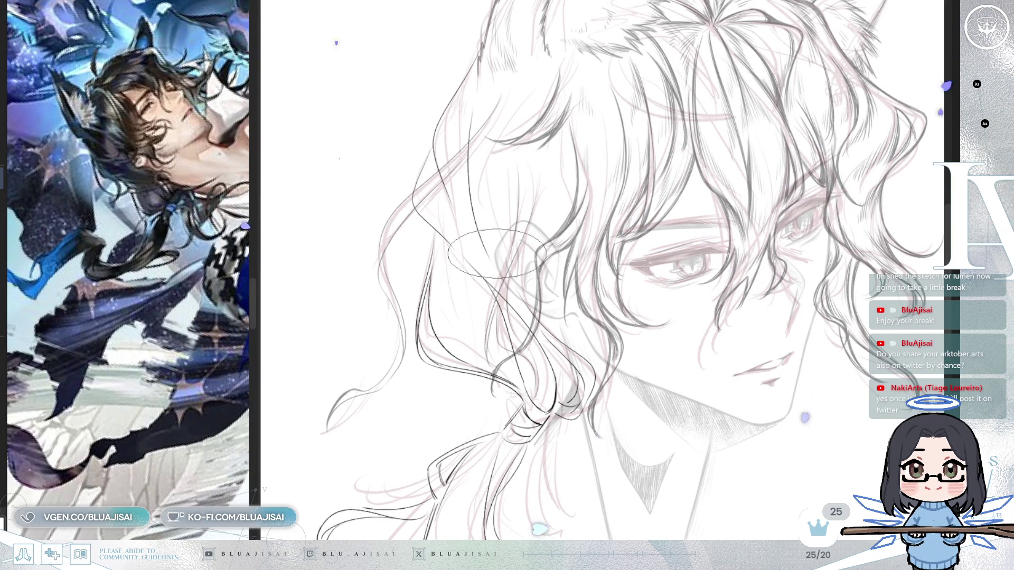
{"action": "left_click_drag", "start_coordinate": [478, 95], "coordinate": [505, 263]}
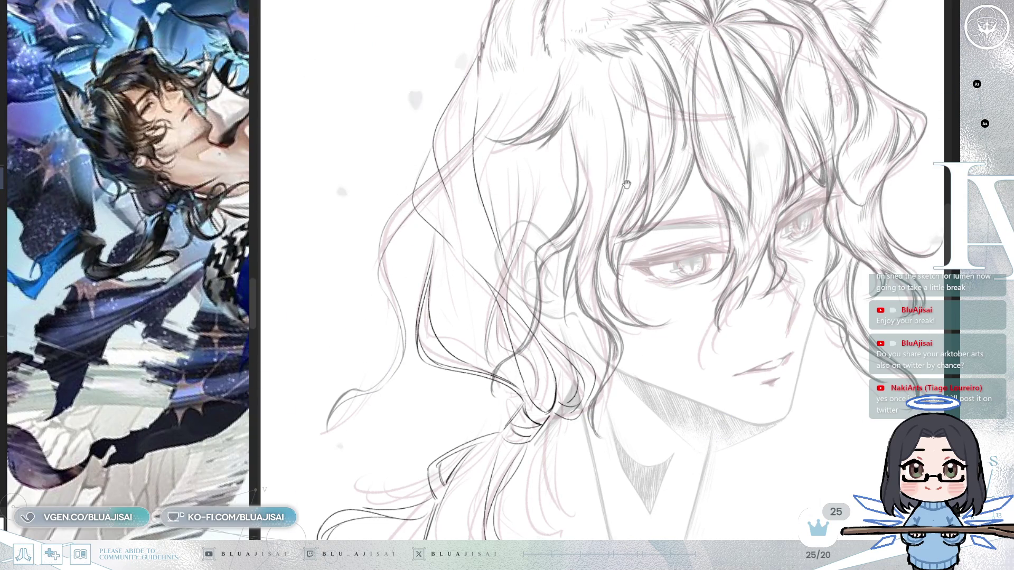
Step: Pan from the top of the hair down to the neck and the ponytail tie area
{"action": "left_click_drag", "start_coordinate": [638, 187], "coordinate": [608, 206]}
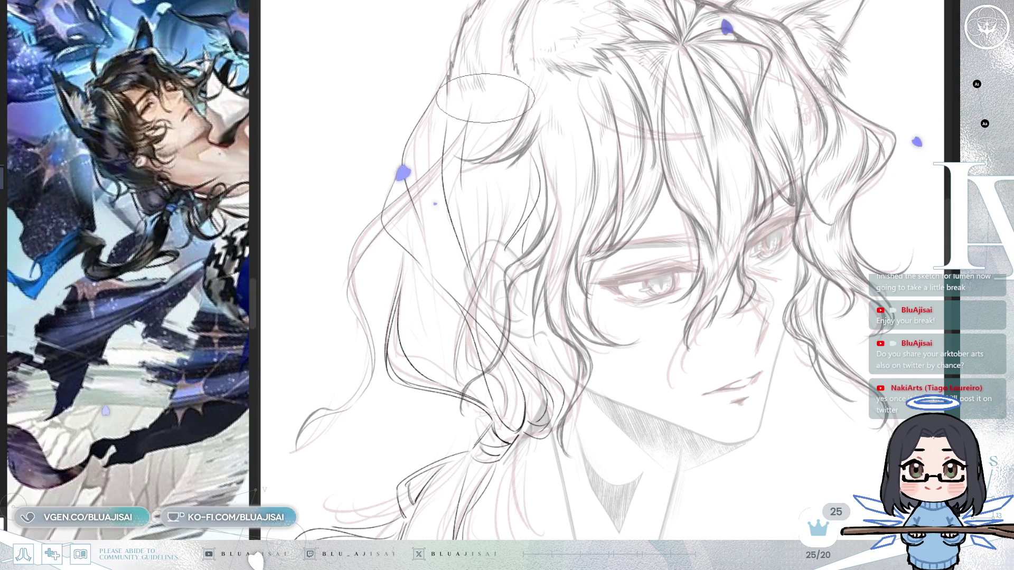
{"action": "scroll", "coordinate": [754, 113], "scroll_direction": "down", "scroll_amount": 3}
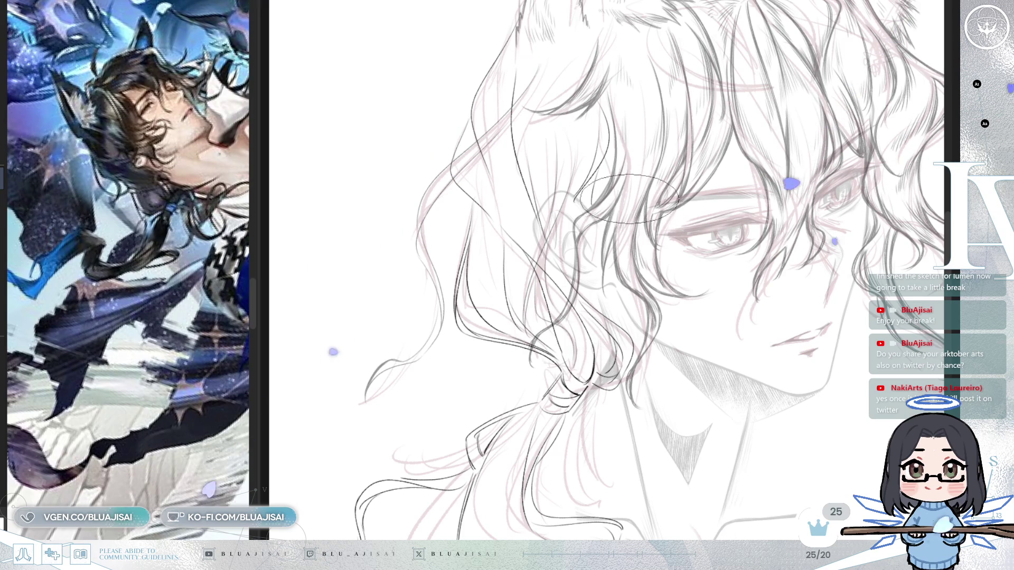
{"action": "left_click_drag", "start_coordinate": [618, 255], "coordinate": [621, 194]}
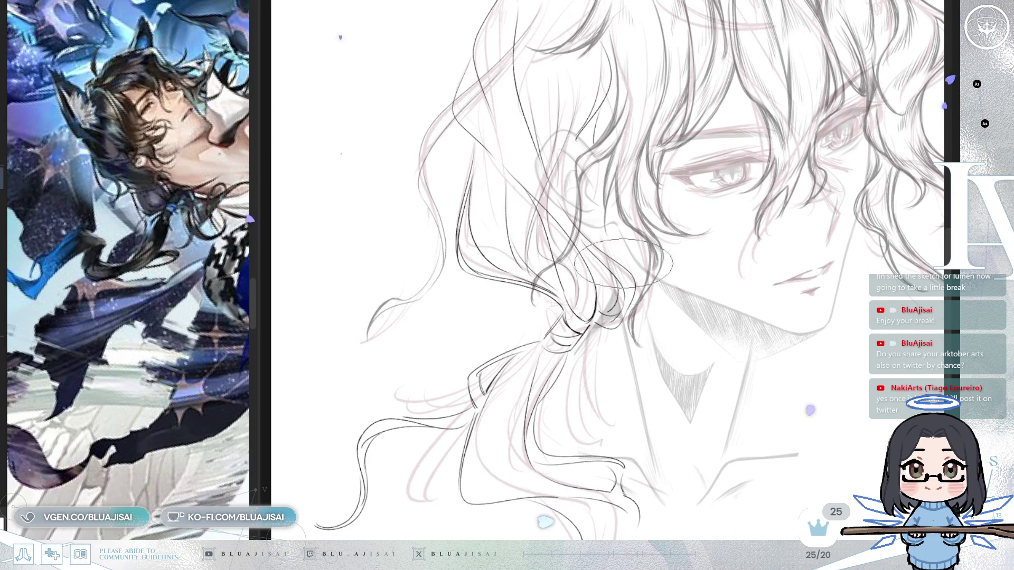
{"action": "scroll", "coordinate": [639, 298], "scroll_direction": "up", "scroll_amount": 2}
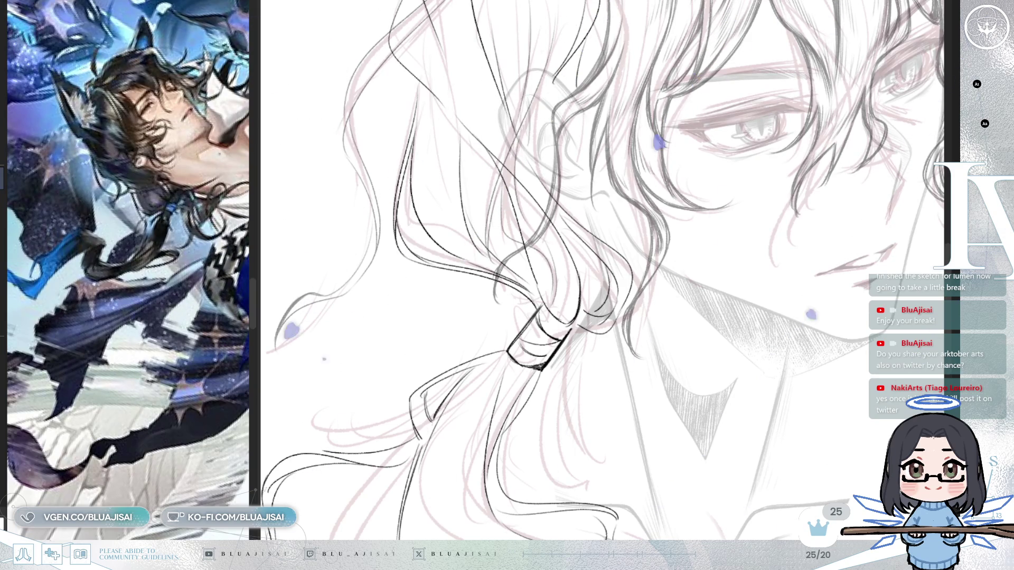
{"action": "left_click_drag", "start_coordinate": [577, 50], "coordinate": [616, 174]}
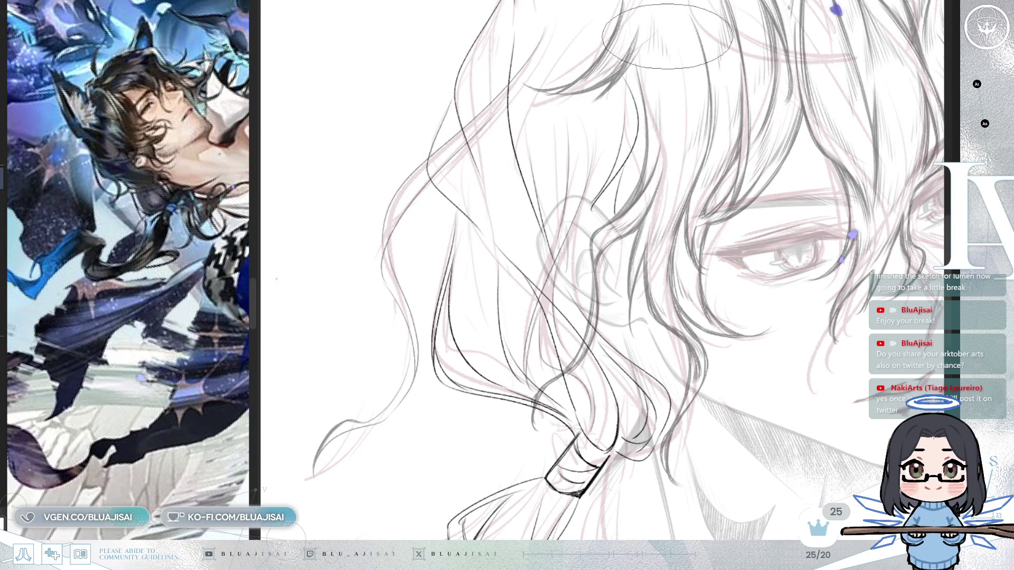
Step: Darken and hatch the left outer hair strand below the ear, then hide the grey line layer
{"action": "left_click_drag", "start_coordinate": [491, 159], "coordinate": [494, 232]}
{"action": "left_click_drag", "start_coordinate": [507, 105], "coordinate": [510, 179]}
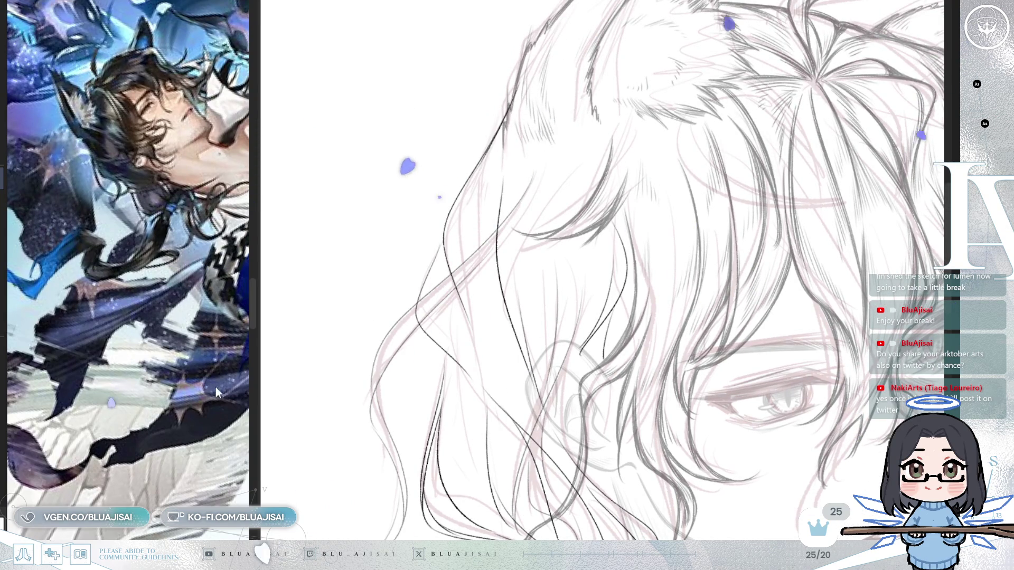
{"action": "scroll", "coordinate": [153, 391], "scroll_direction": "down", "scroll_amount": 3}
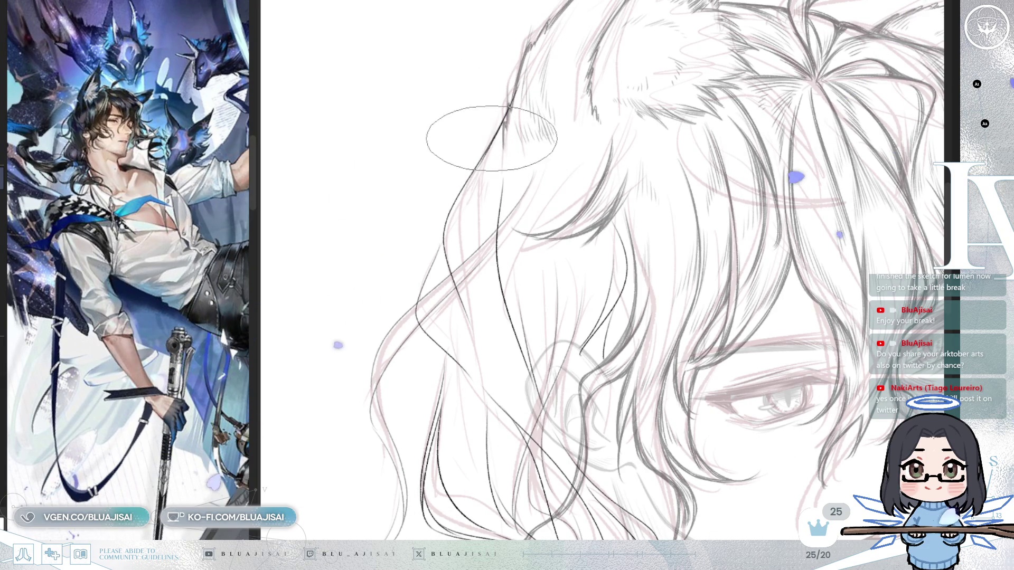
{"action": "mouse_move", "coordinate": [487, 154]}
{"action": "left_mouse_down"}
{"action": "mouse_move", "coordinate": [443, 241]}
{"action": "mouse_move", "coordinate": [446, 200]}
{"action": "mouse_move", "coordinate": [435, 220]}
{"action": "mouse_move", "coordinate": [474, 323]}
{"action": "left_mouse_up"}
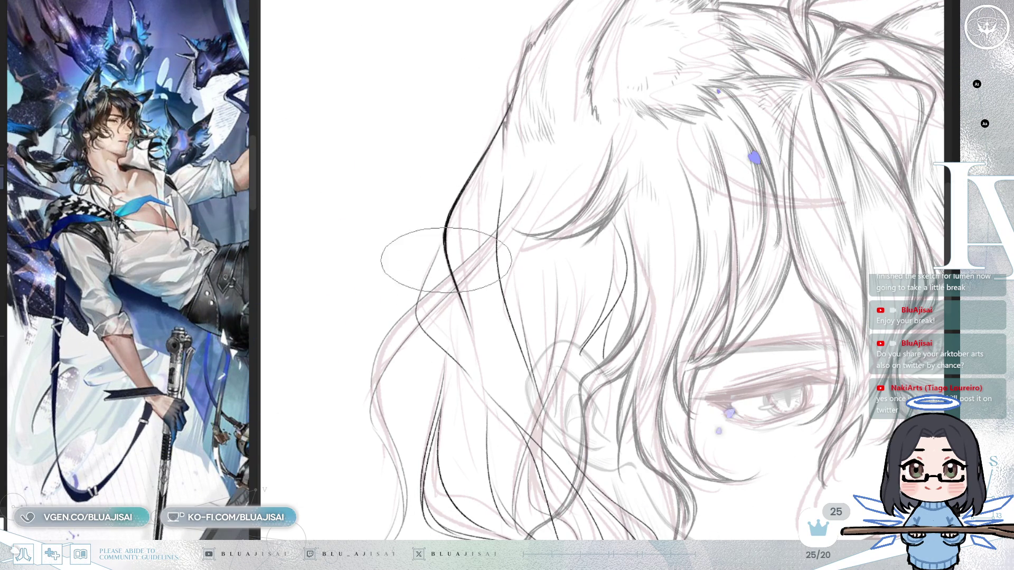
{"action": "mouse_move", "coordinate": [461, 238]}
{"action": "left_mouse_down"}
{"action": "mouse_move", "coordinate": [486, 109]}
{"action": "mouse_move", "coordinate": [469, 164]}
{"action": "mouse_move", "coordinate": [489, 163]}
{"action": "left_mouse_up"}
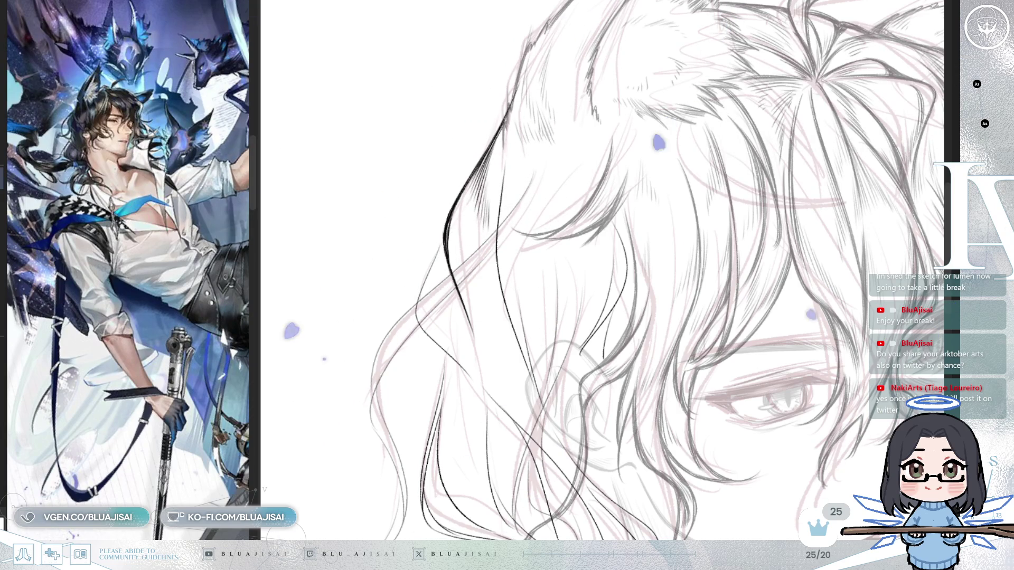
{"action": "key", "text": "ctrl+h"}
Step: Hatch the side hair lock in dark strokes from the ear down toward the ponytail tie
{"action": "left_click_drag", "start_coordinate": [498, 147], "coordinate": [503, 173]}
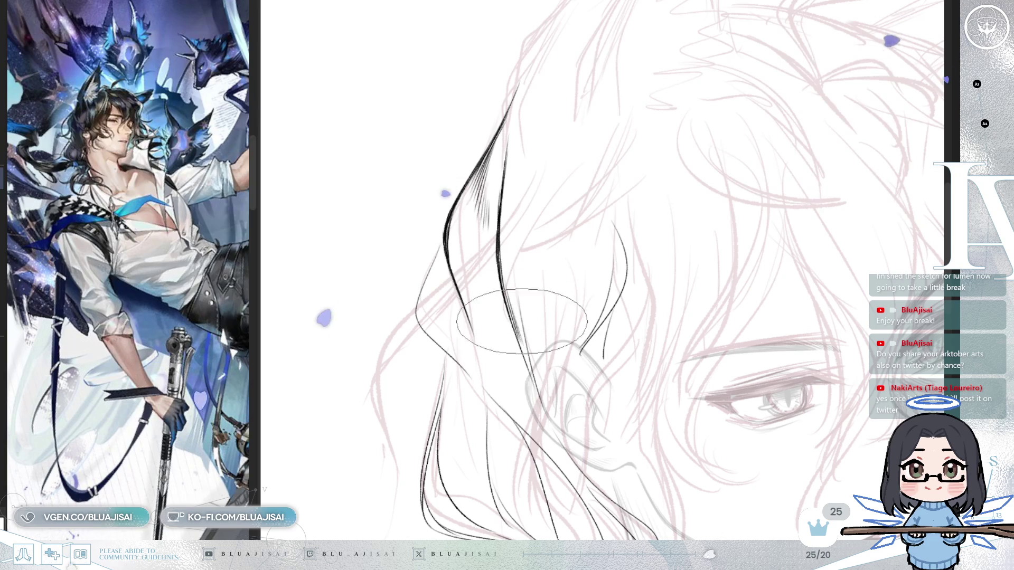
{"action": "left_click_drag", "start_coordinate": [519, 283], "coordinate": [535, 381]}
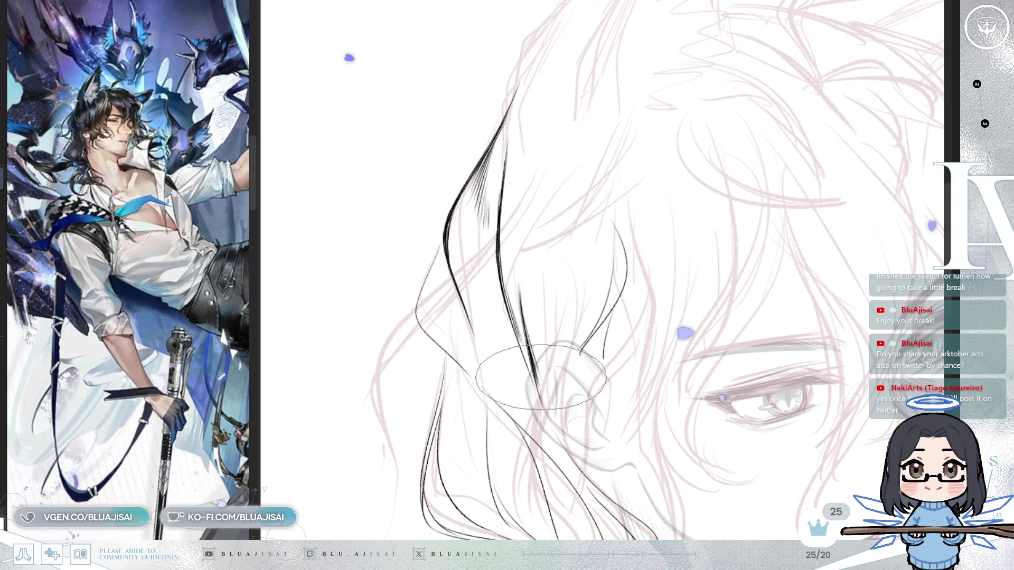
{"action": "scroll", "coordinate": [515, 284], "scroll_direction": "down", "scroll_amount": 2}
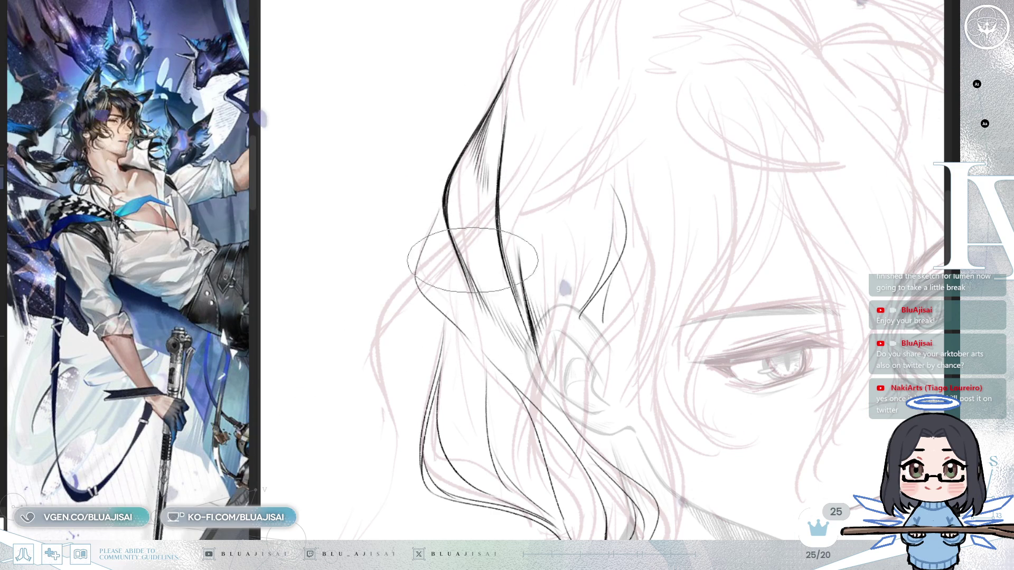
{"action": "left_click_drag", "start_coordinate": [454, 223], "coordinate": [457, 255]}
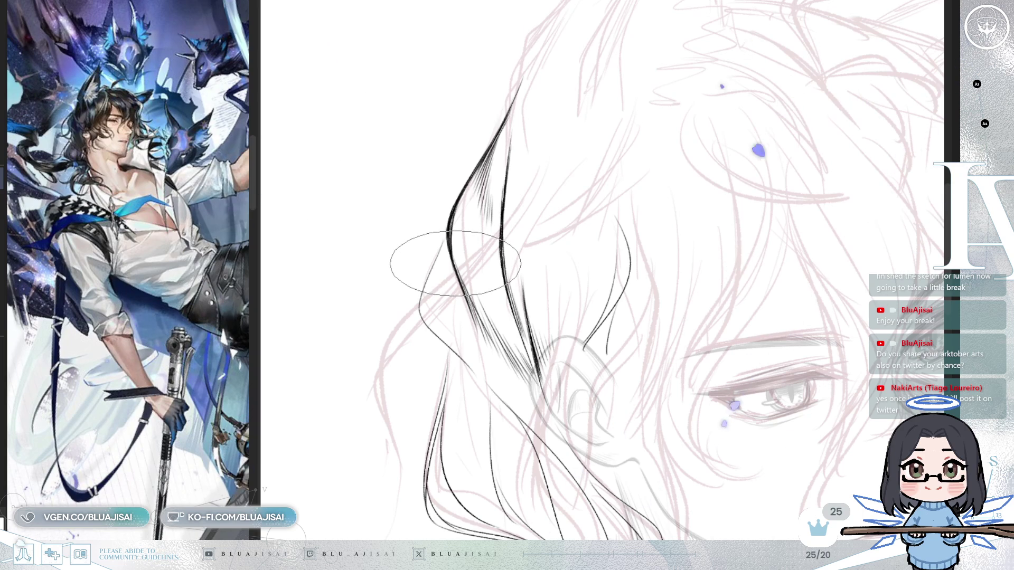
{"action": "left_click_drag", "start_coordinate": [454, 264], "coordinate": [426, 245]}
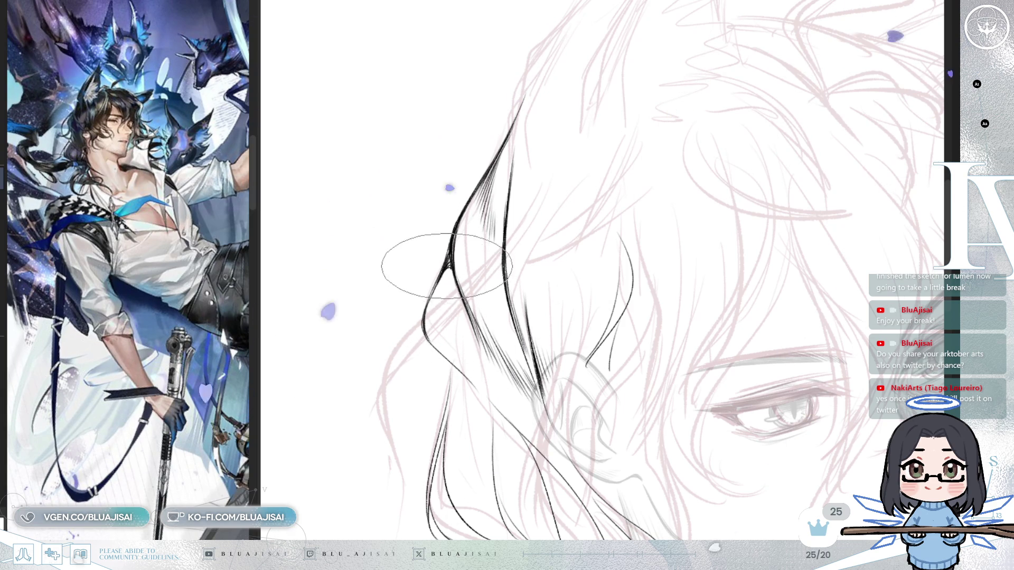
{"action": "left_click_drag", "start_coordinate": [448, 263], "coordinate": [447, 268]}
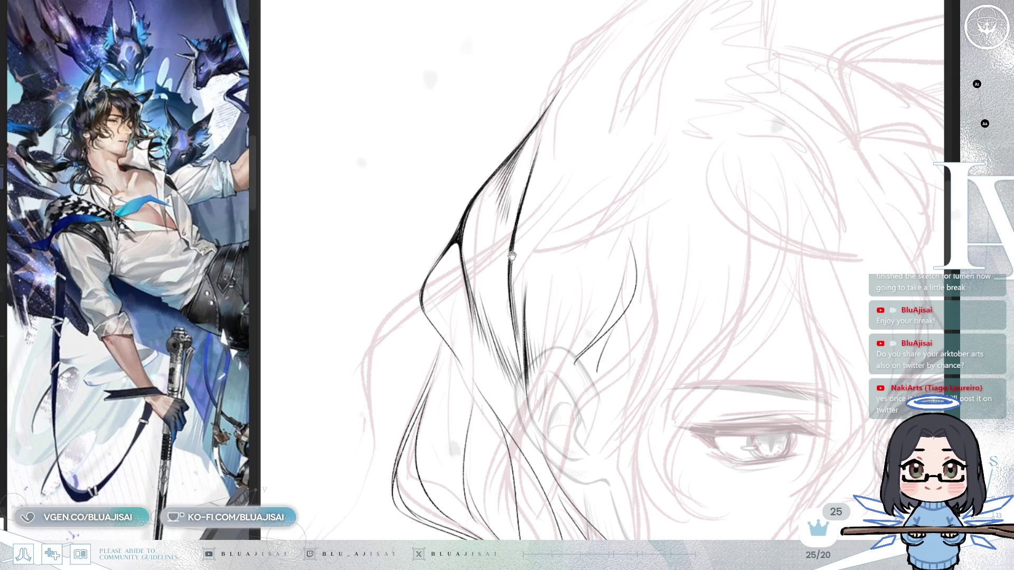
{"action": "scroll", "coordinate": [512, 247], "scroll_direction": "down", "scroll_amount": 3}
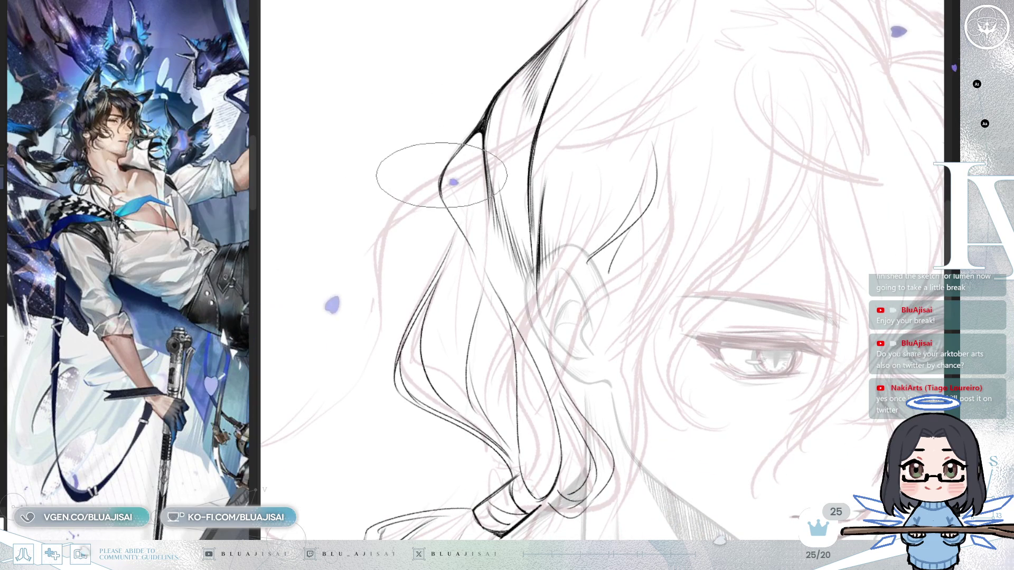
{"action": "left_click_drag", "start_coordinate": [454, 219], "coordinate": [502, 267]}
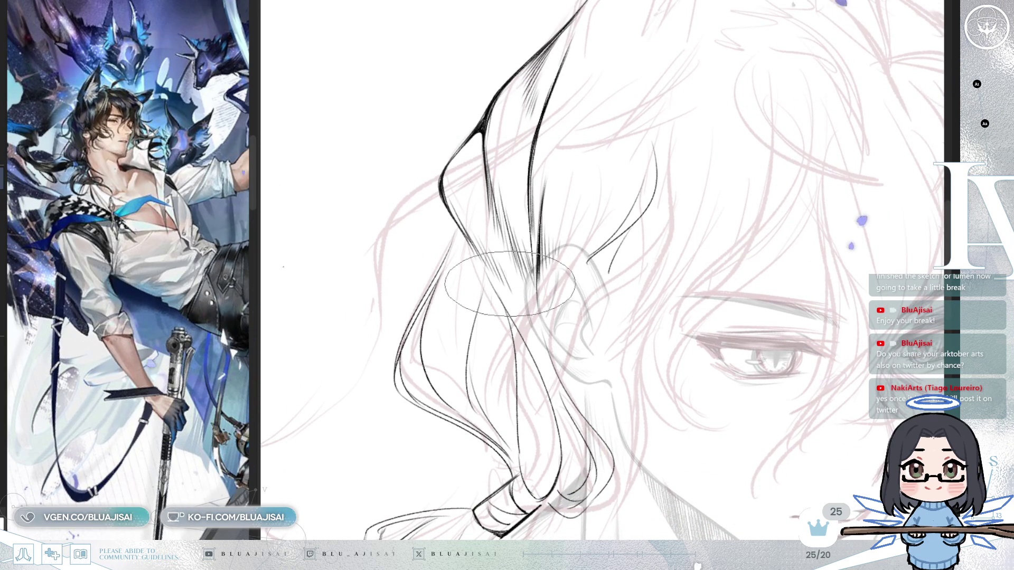
{"action": "left_click_drag", "start_coordinate": [460, 152], "coordinate": [467, 160]}
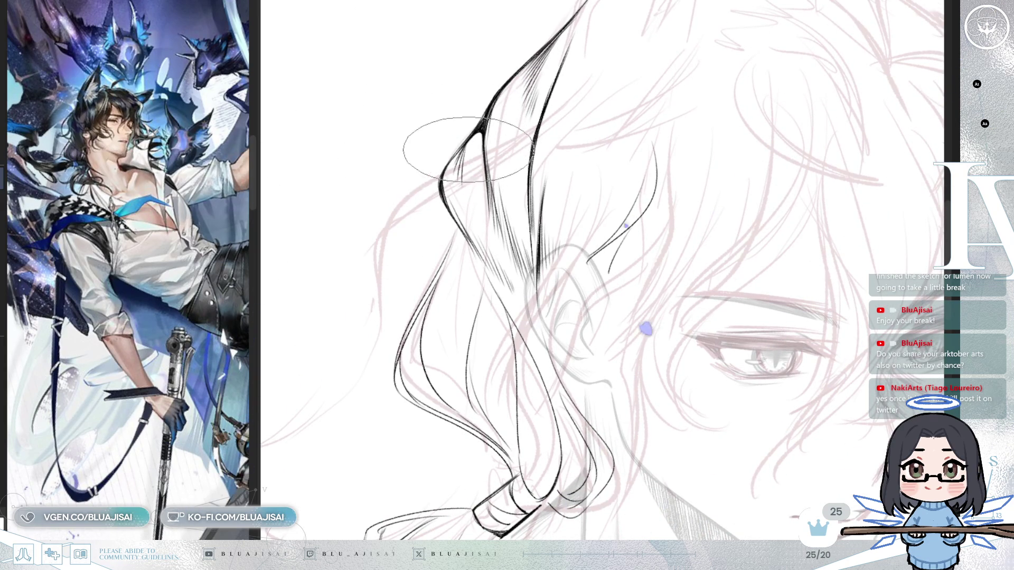
{"action": "scroll", "coordinate": [472, 196], "scroll_direction": "down", "scroll_amount": 2}
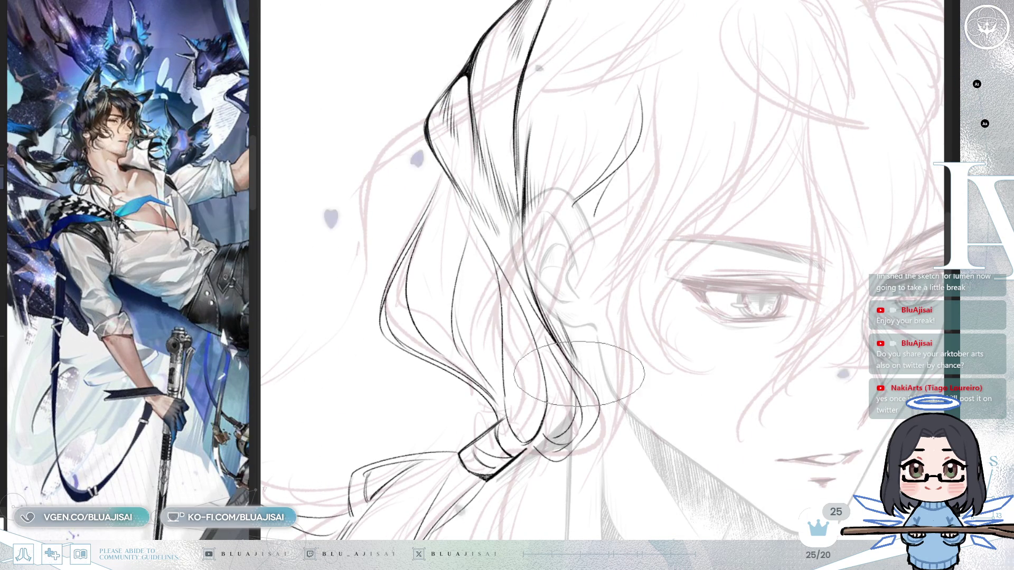
Step: Flip and rotate the view repeatedly to angle the hair tie for inking its bands
{"action": "key", "text": "h"}
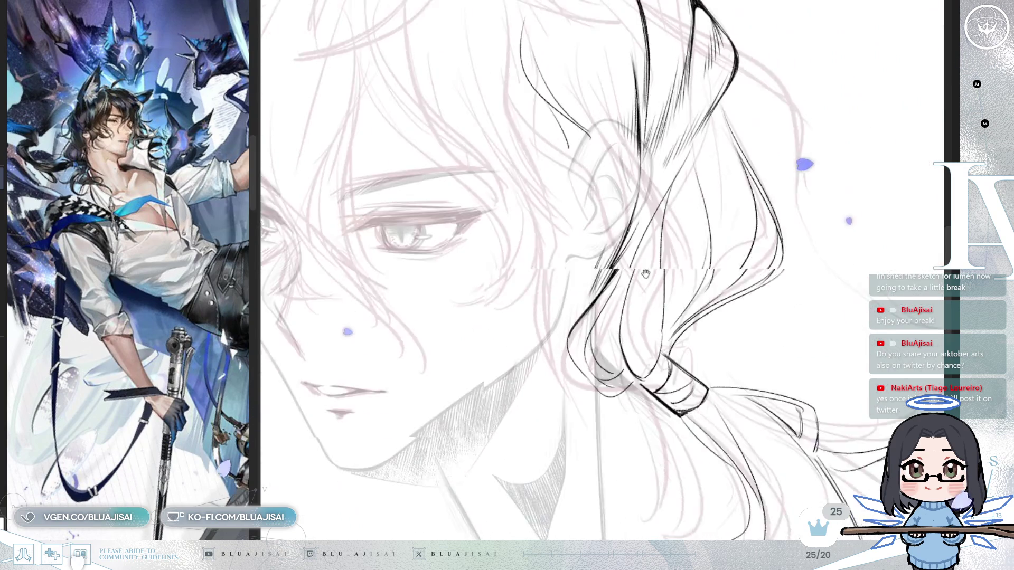
{"action": "left_click_drag", "start_coordinate": [610, 234], "coordinate": [605, 289]}
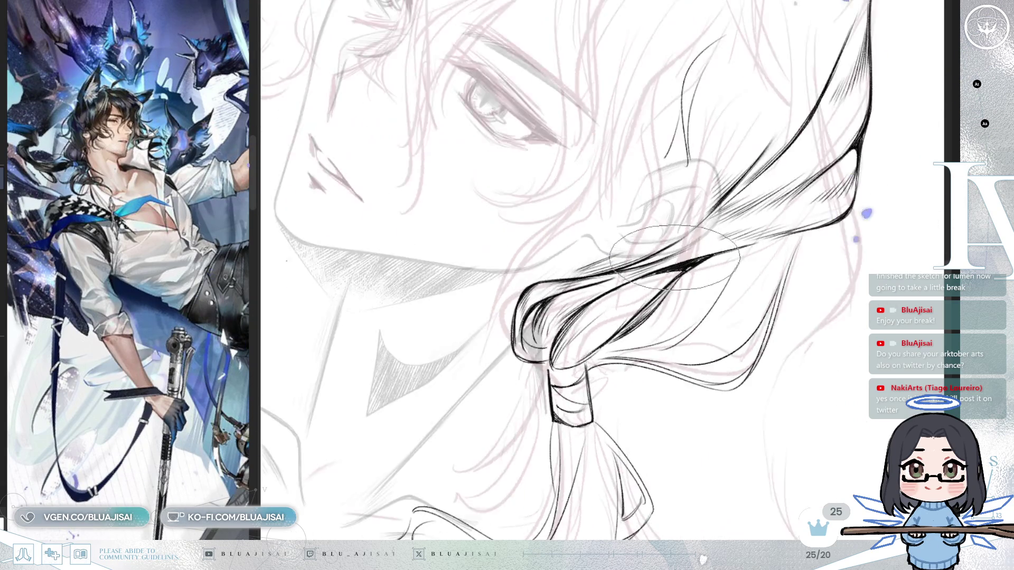
{"action": "key", "text": "h"}
{"action": "left_click_drag", "start_coordinate": [664, 262], "coordinate": [571, 266]}
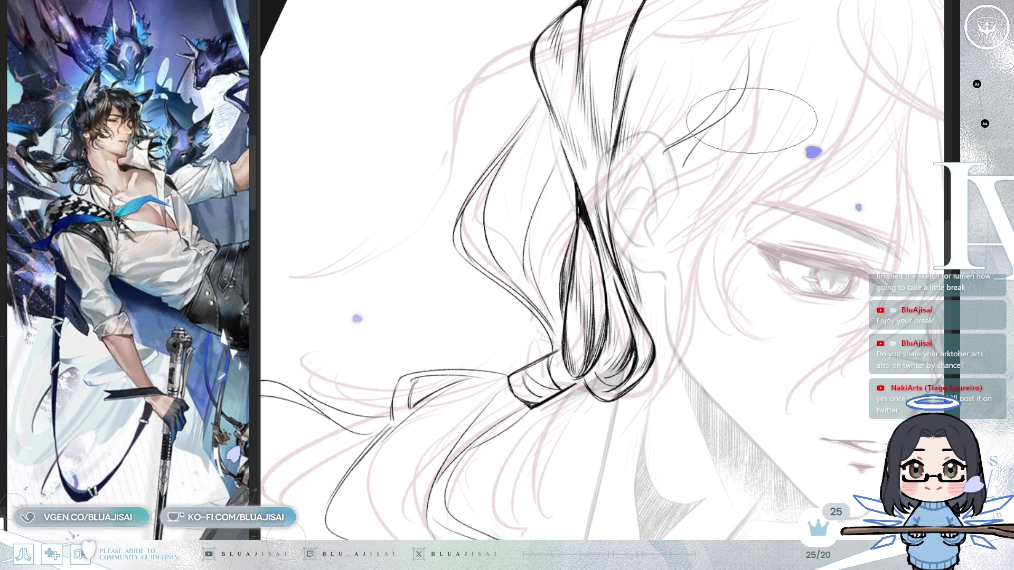
{"action": "left_click_drag", "start_coordinate": [751, 120], "coordinate": [597, 309]}
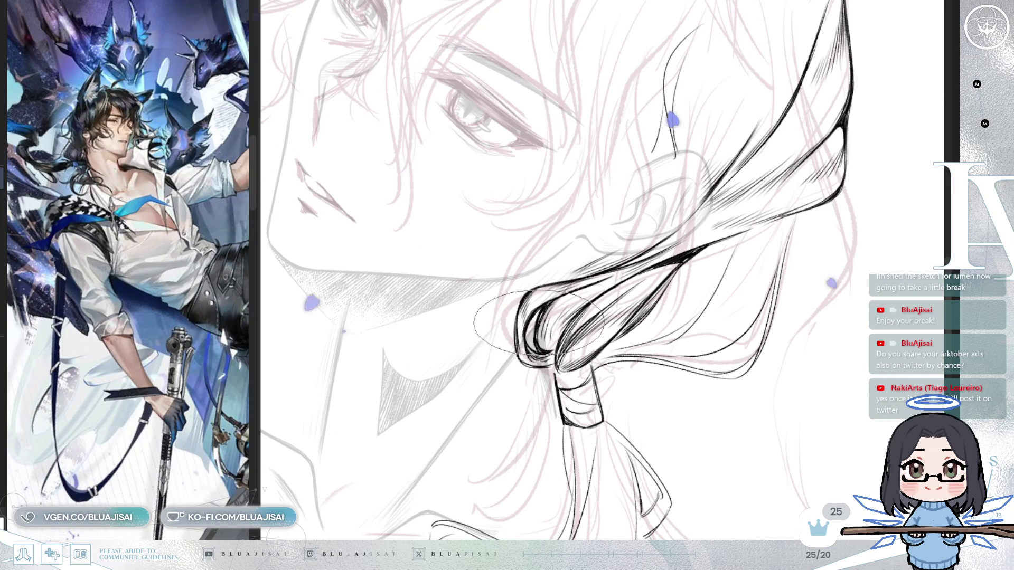
{"action": "mouse_move", "coordinate": [539, 322]}
{"action": "left_mouse_down"}
{"action": "mouse_move", "coordinate": [690, 230]}
{"action": "mouse_move", "coordinate": [565, 384]}
{"action": "left_mouse_up"}
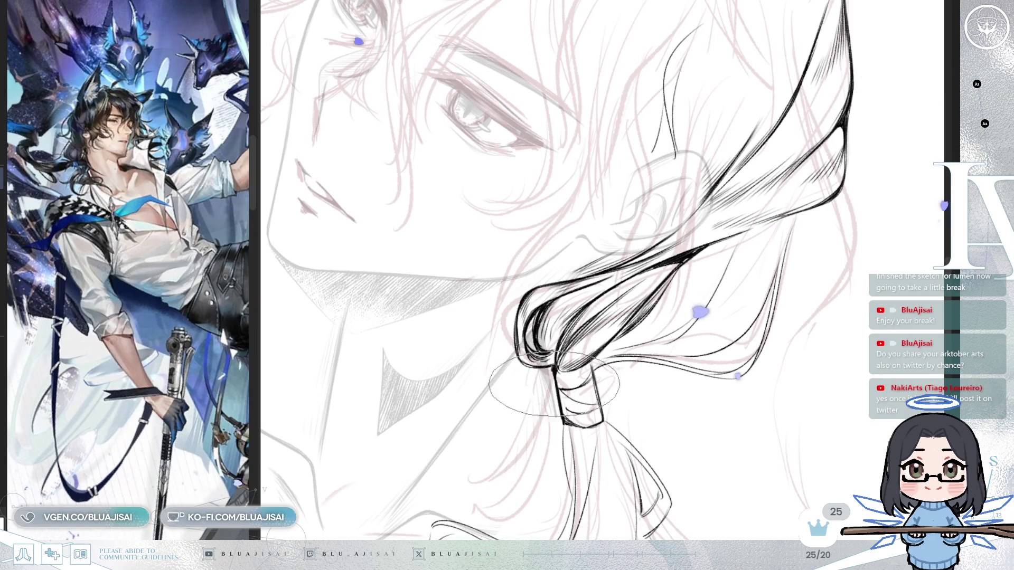
{"action": "left_click_drag", "start_coordinate": [561, 400], "coordinate": [592, 386]}
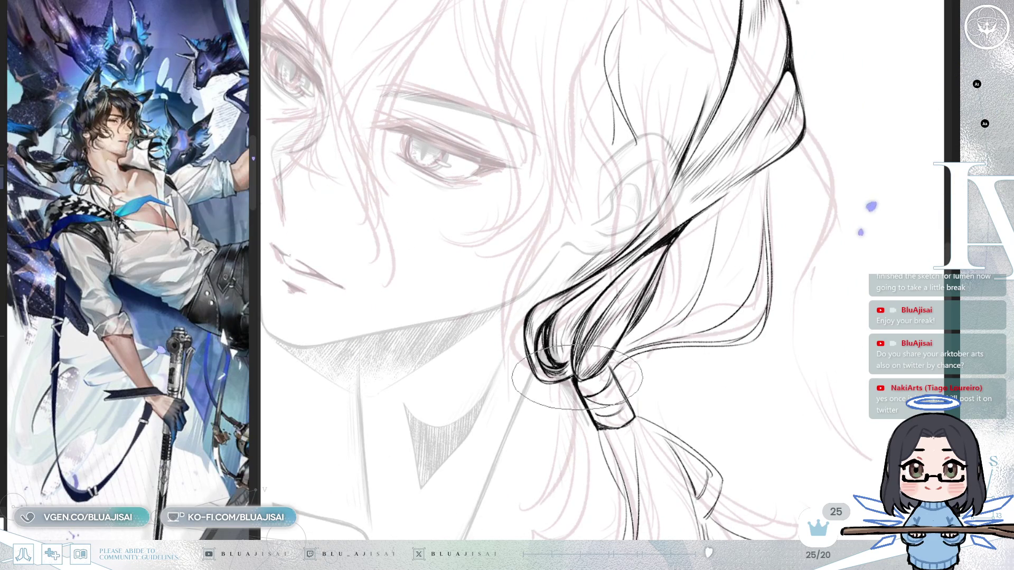
{"action": "key", "text": "m"}
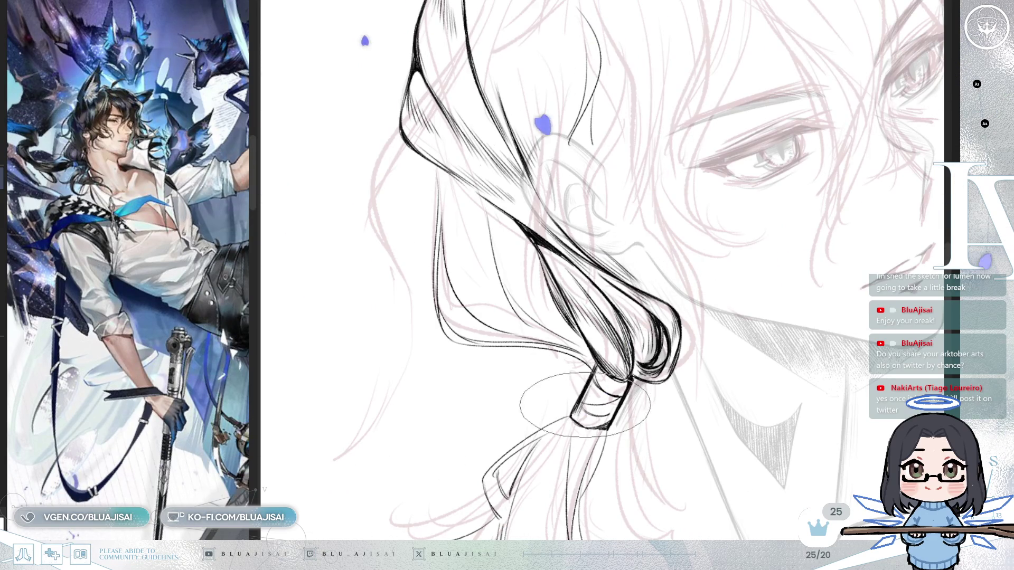
{"action": "mouse_move", "coordinate": [608, 402]}
{"action": "left_mouse_down"}
{"action": "mouse_move", "coordinate": [642, 343]}
{"action": "mouse_move", "coordinate": [510, 341]}
{"action": "mouse_move", "coordinate": [478, 288]}
{"action": "left_mouse_up"}
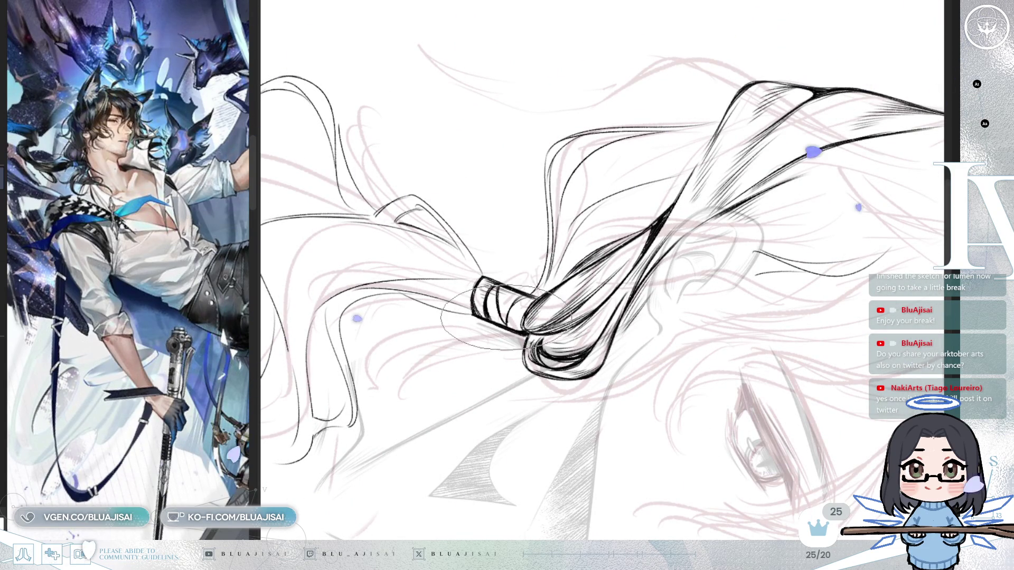
{"action": "left_click_drag", "start_coordinate": [506, 280], "coordinate": [535, 303]}
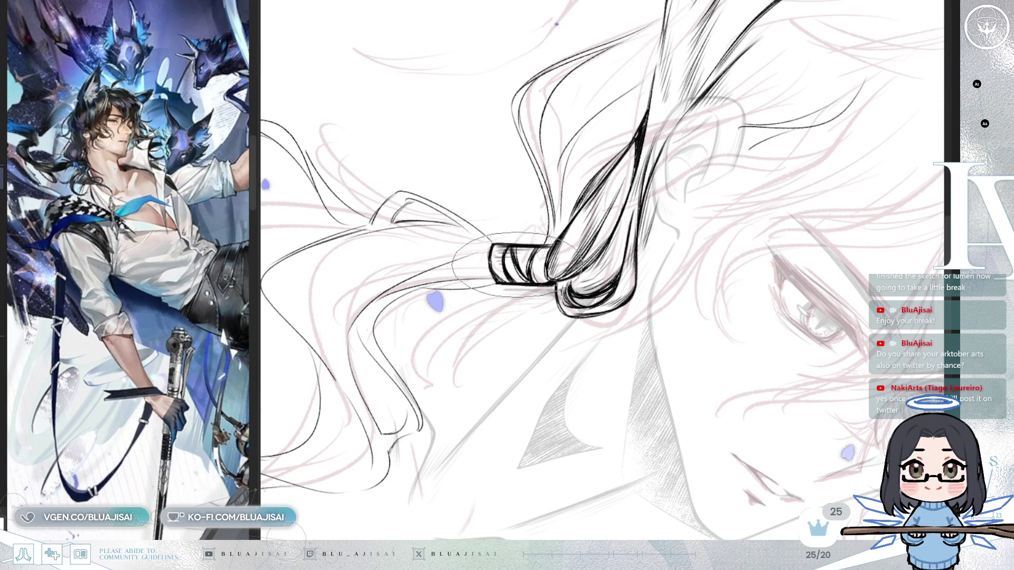
{"action": "left_click_drag", "start_coordinate": [509, 267], "coordinate": [531, 280]}
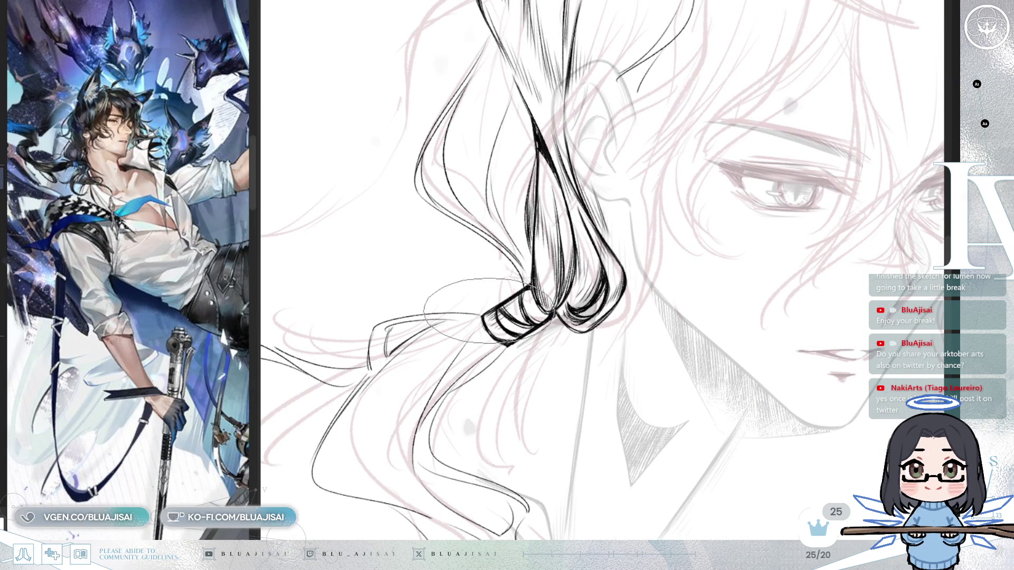
{"action": "mouse_move", "coordinate": [485, 321]}
{"action": "left_mouse_down"}
{"action": "mouse_move", "coordinate": [625, 227]}
{"action": "mouse_move", "coordinate": [675, 167]}
{"action": "mouse_move", "coordinate": [653, 197]}
{"action": "left_mouse_up"}
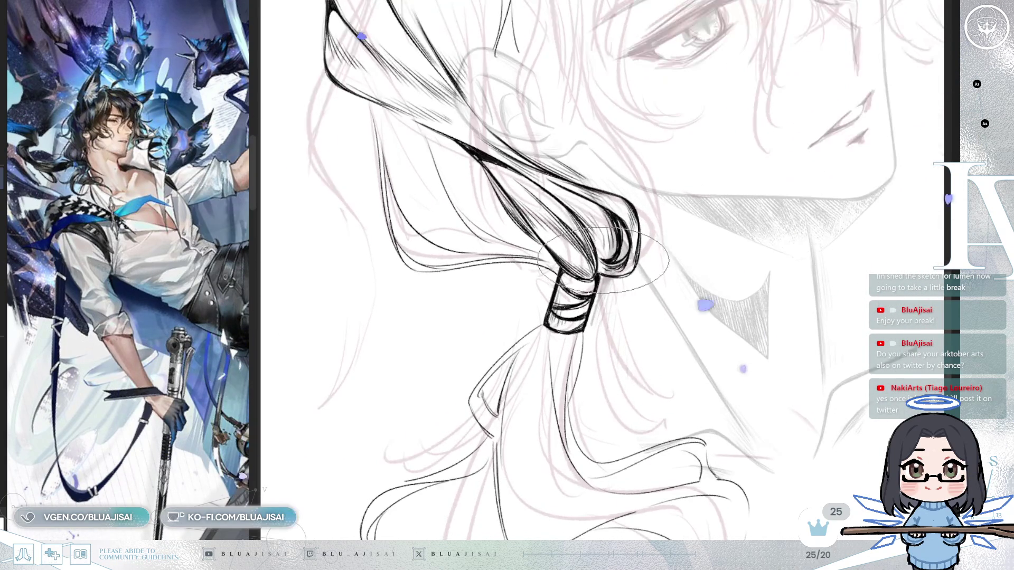
Step: Zoom out to the whole head, then rotate the view until the hair knot stands upright
{"action": "mouse_move", "coordinate": [603, 257]}
{"action": "left_mouse_down"}
{"action": "mouse_move", "coordinate": [594, 217]}
{"action": "mouse_move", "coordinate": [680, 237]}
{"action": "mouse_move", "coordinate": [715, 226]}
{"action": "mouse_move", "coordinate": [699, 333]}
{"action": "mouse_move", "coordinate": [660, 254]}
{"action": "left_mouse_up"}
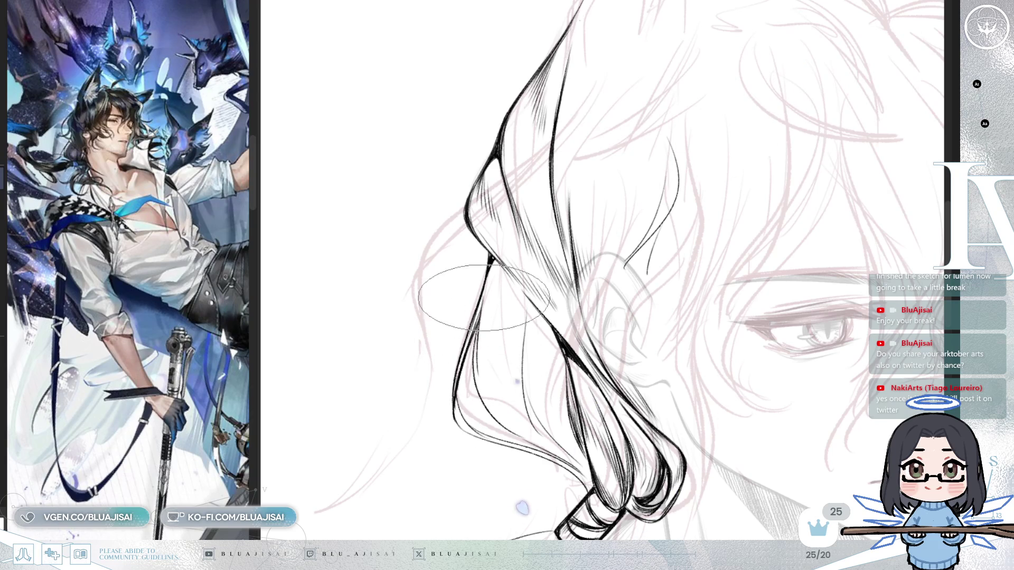
{"action": "scroll", "coordinate": [501, 230], "scroll_direction": "down", "scroll_amount": 3}
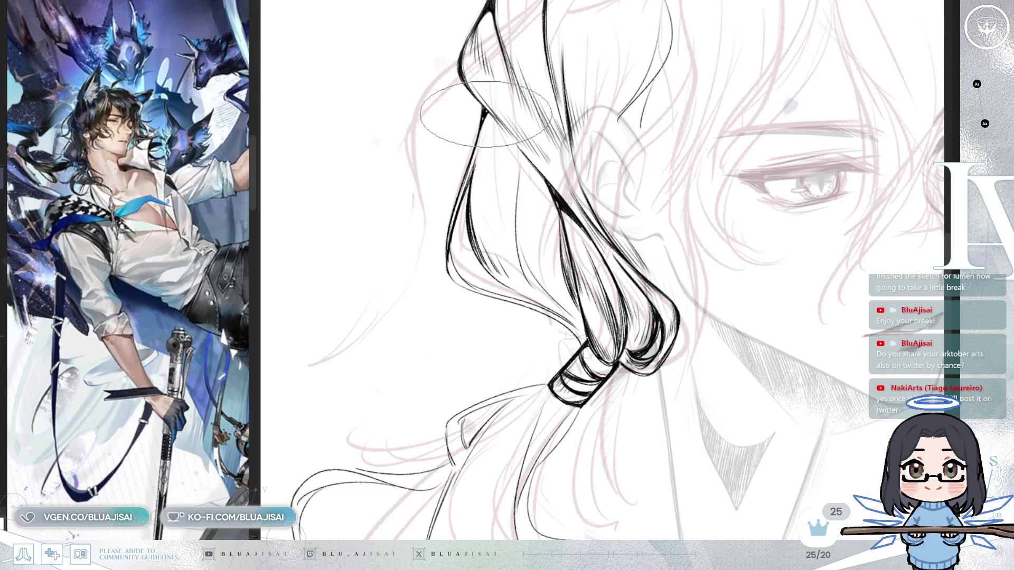
{"action": "key", "text": "asciicircum"}
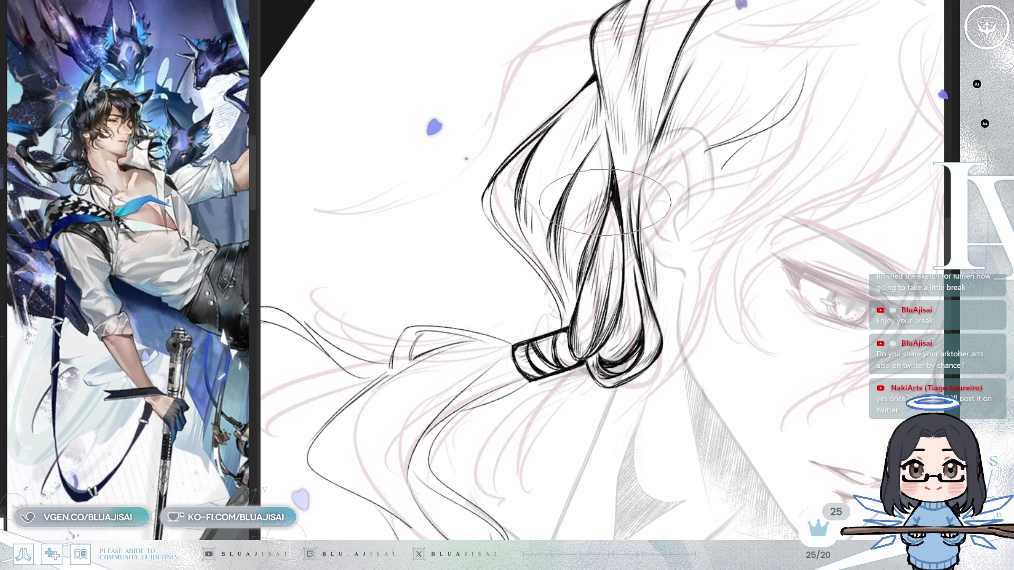
{"action": "key", "text": "minus"}
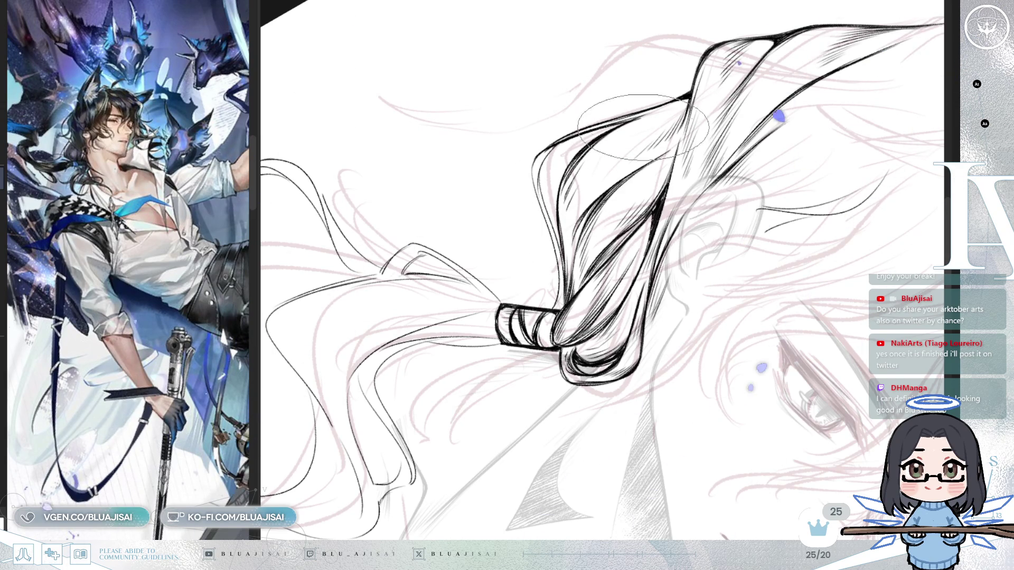
{"action": "key", "text": "minus"}
{"action": "key", "text": "asciicircum"}
{"action": "key", "text": "asciicircum"}
{"action": "key", "text": "asciicircum"}
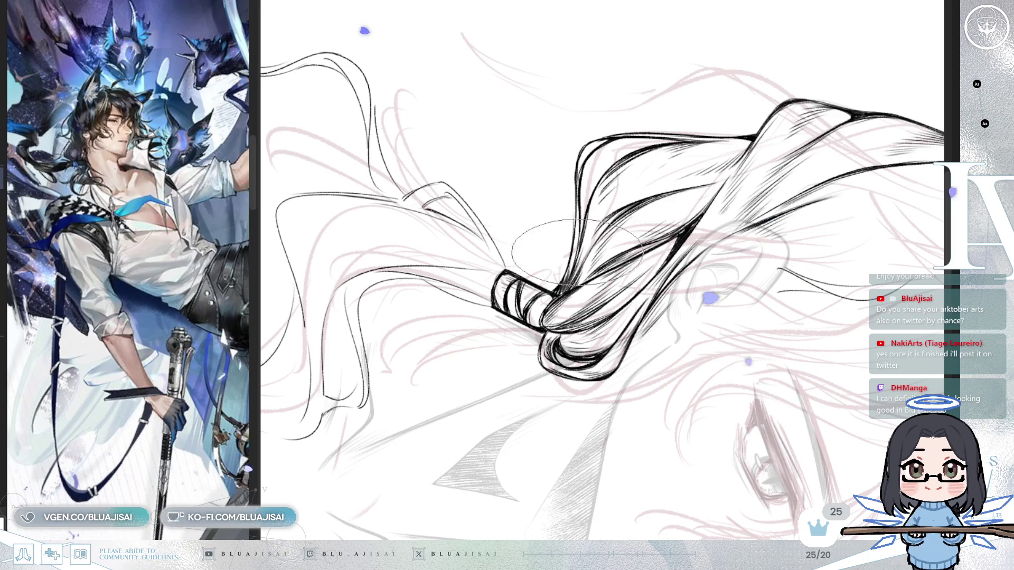
{"action": "mouse_move", "coordinate": [572, 215]}
{"action": "left_mouse_down"}
{"action": "mouse_move", "coordinate": [707, 232]}
{"action": "mouse_move", "coordinate": [698, 238]}
{"action": "left_mouse_up"}
{"action": "mouse_move", "coordinate": [786, 208]}
{"action": "left_mouse_down"}
{"action": "mouse_move", "coordinate": [782, 182]}
{"action": "mouse_move", "coordinate": [725, 223]}
{"action": "left_mouse_up"}
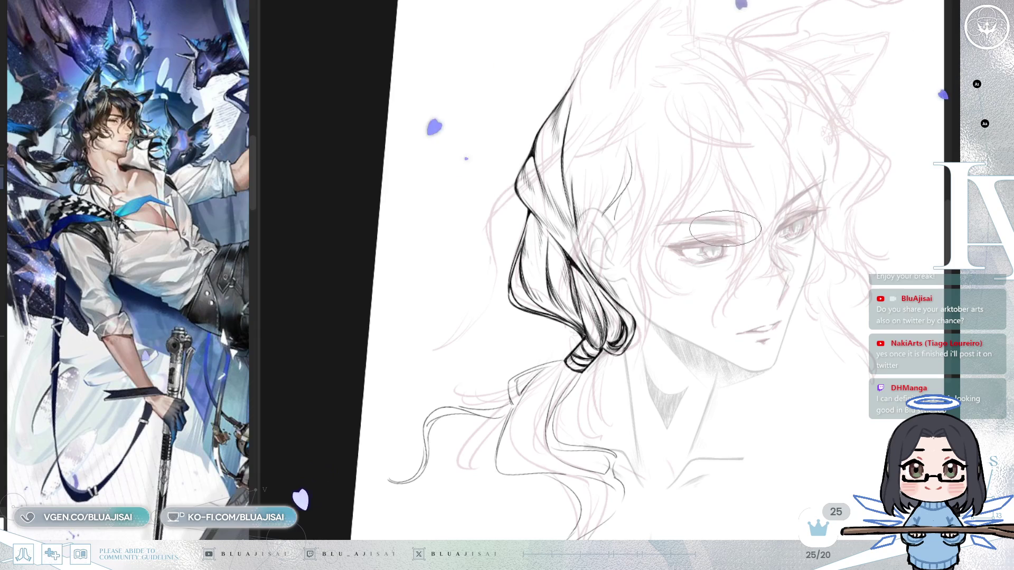
{"action": "left_click_drag", "start_coordinate": [793, 174], "coordinate": [731, 227]}
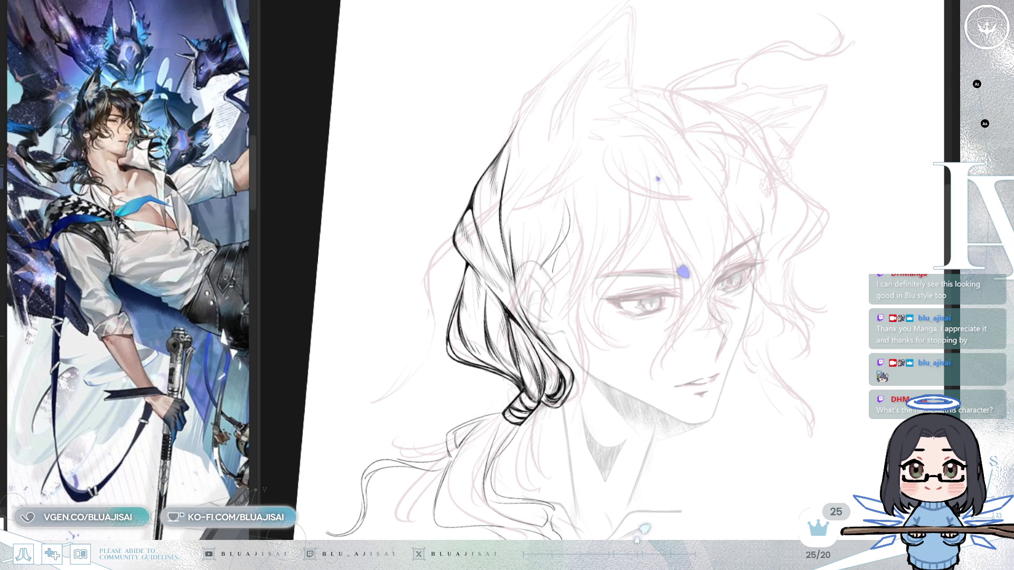
{"action": "scroll", "coordinate": [602, 264], "scroll_direction": "up", "scroll_amount": 3}
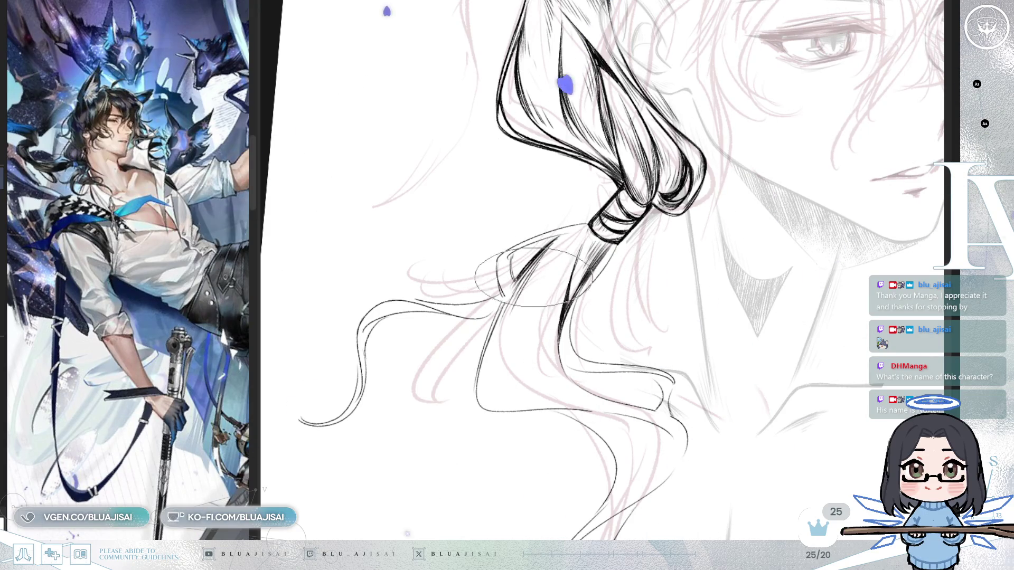
Step: Rotate and pan the canvas around the ponytail strands below the tie, mirroring to check
{"action": "left_click_drag", "start_coordinate": [534, 288], "coordinate": [530, 298]}
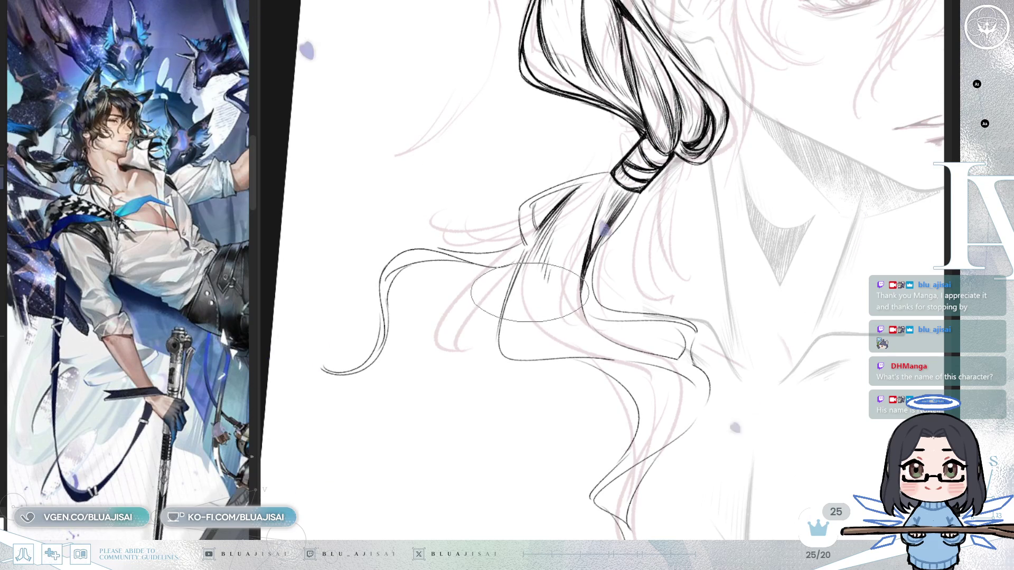
{"action": "mouse_move", "coordinate": [635, 226]}
{"action": "left_mouse_down"}
{"action": "mouse_move", "coordinate": [544, 147]}
{"action": "mouse_move", "coordinate": [537, 168]}
{"action": "left_mouse_up"}
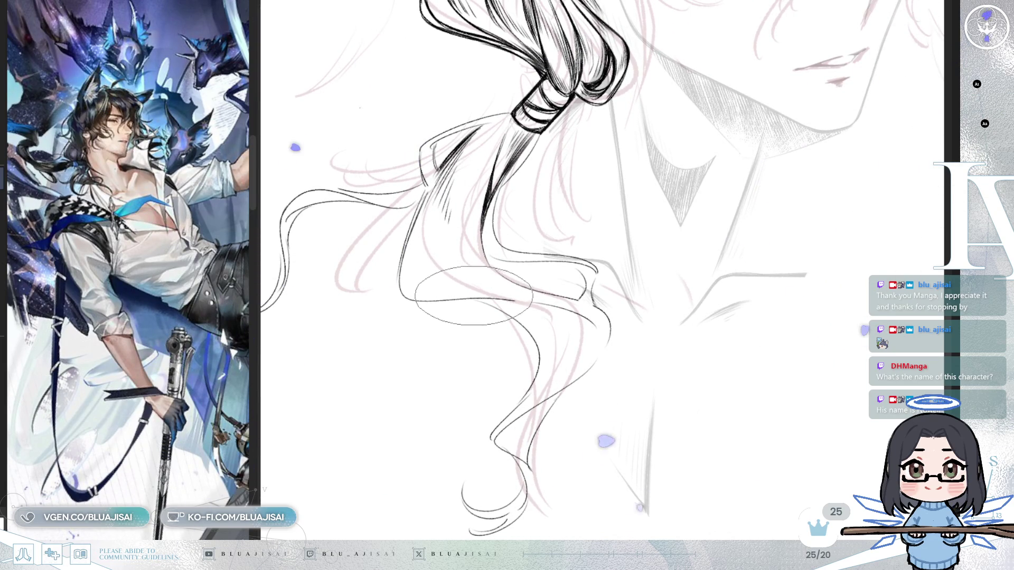
{"action": "key", "text": "minus"}
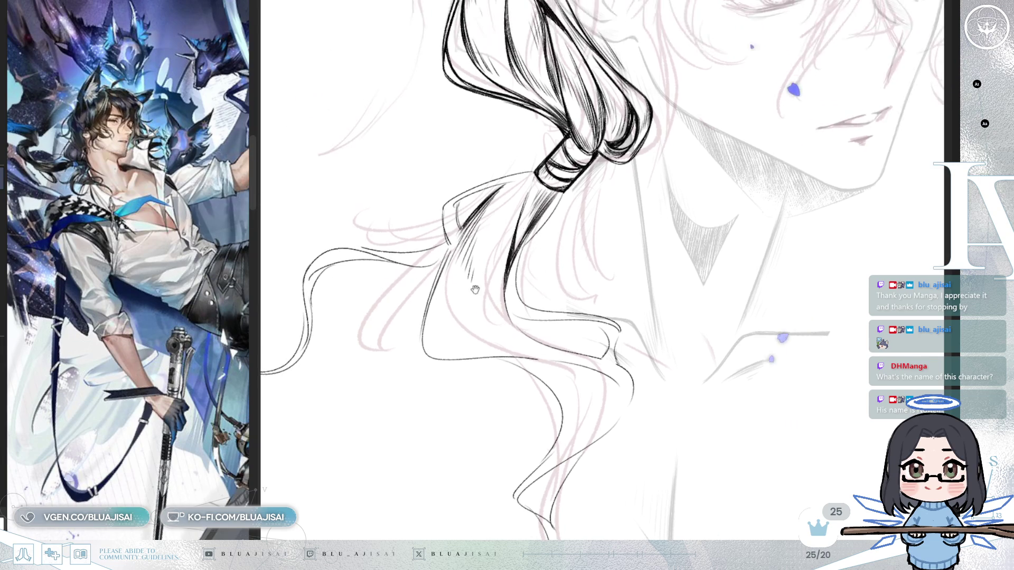
{"action": "key", "text": "minus"}
{"action": "key", "text": "minus"}
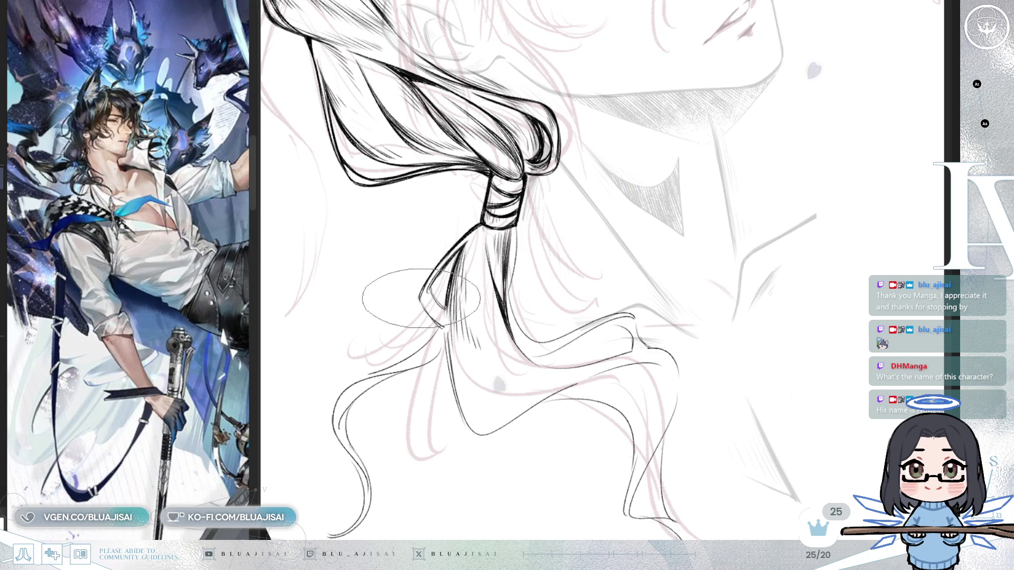
{"action": "key", "text": "minus"}
{"action": "key", "text": "minus"}
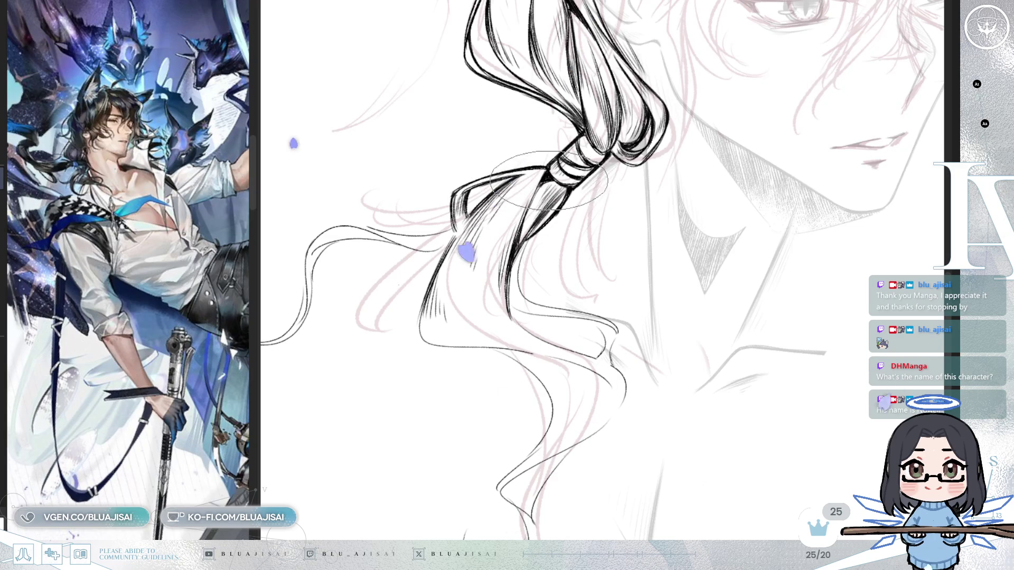
{"action": "key", "text": "h"}
{"action": "mouse_move", "coordinate": [766, 93]}
{"action": "left_mouse_down"}
{"action": "mouse_move", "coordinate": [657, 113]}
{"action": "mouse_move", "coordinate": [667, 123]}
{"action": "mouse_move", "coordinate": [679, 40]}
{"action": "left_mouse_up"}
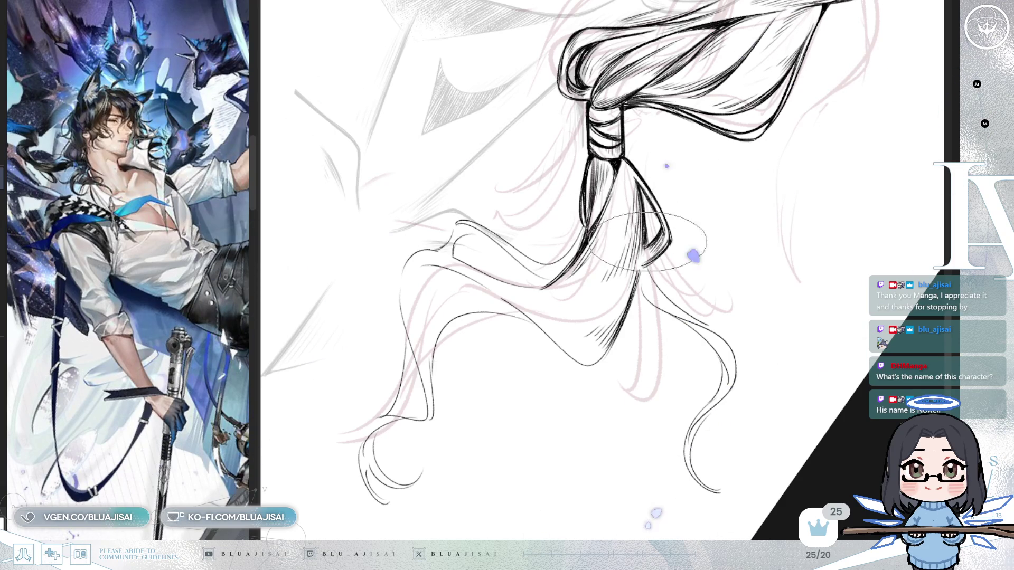
Step: Rotate the canvas clockwise and counter-clockwise to angle the ponytail's hanging strands for inking
{"action": "left_click_drag", "start_coordinate": [646, 252], "coordinate": [646, 275]}
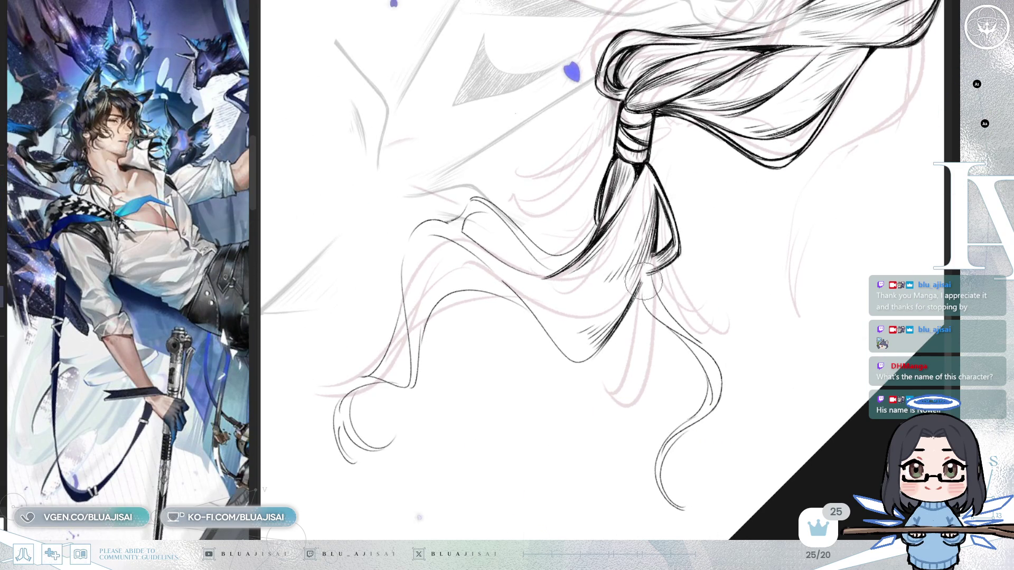
{"action": "left_click_drag", "start_coordinate": [670, 313], "coordinate": [645, 178]}
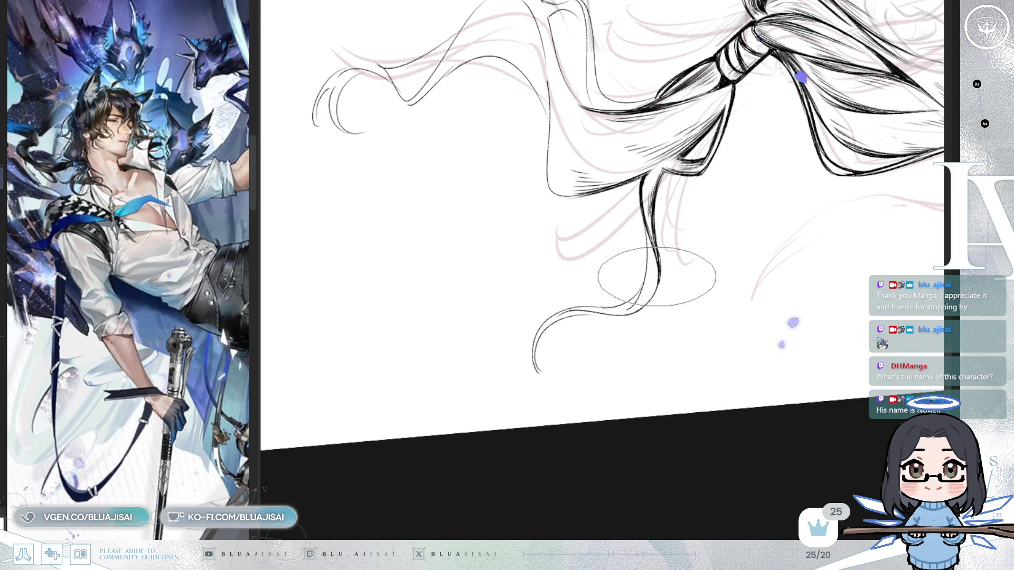
{"action": "key", "text": "6"}
{"action": "key", "text": "6"}
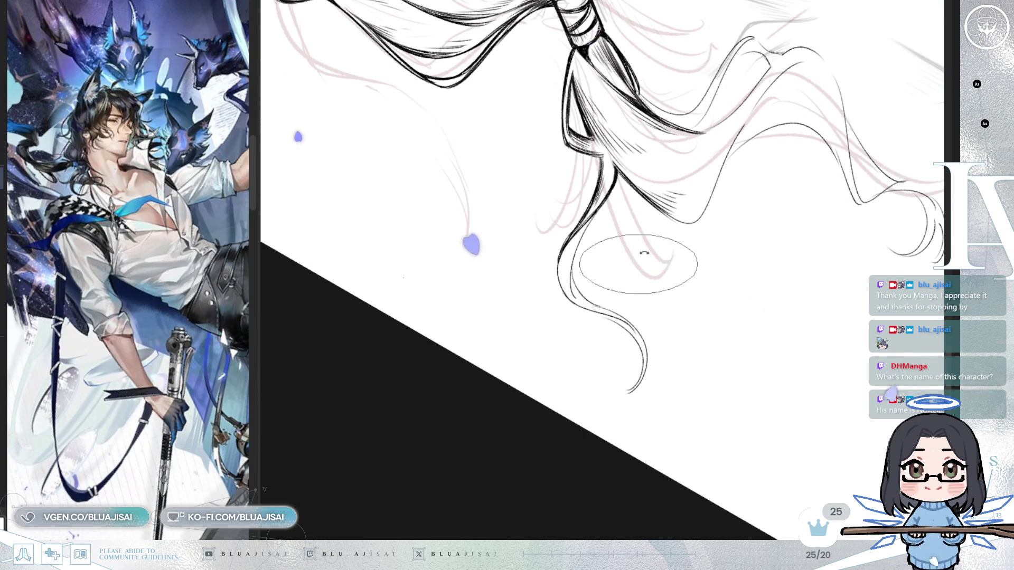
{"action": "key", "text": "6"}
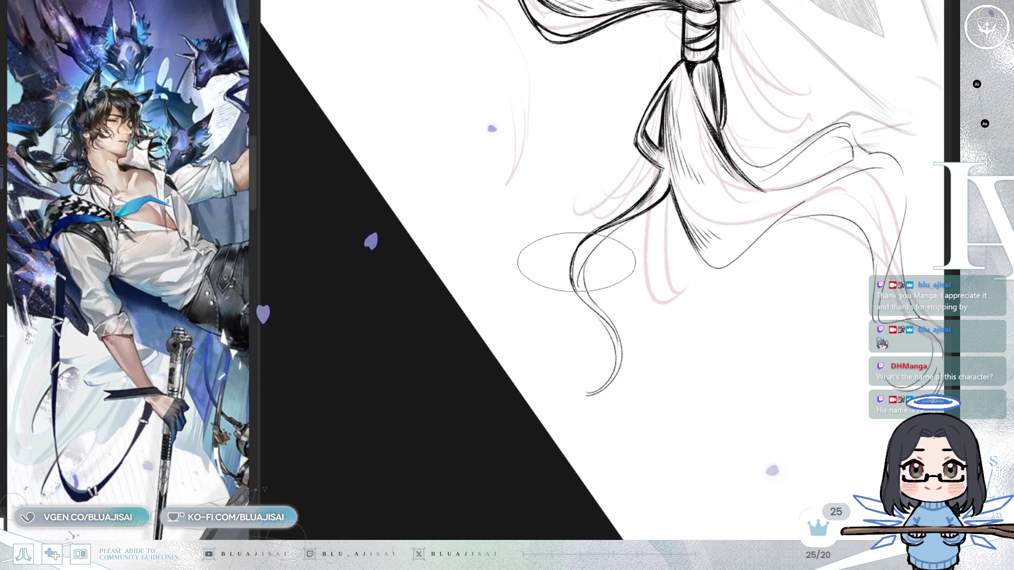
{"action": "key", "text": "4"}
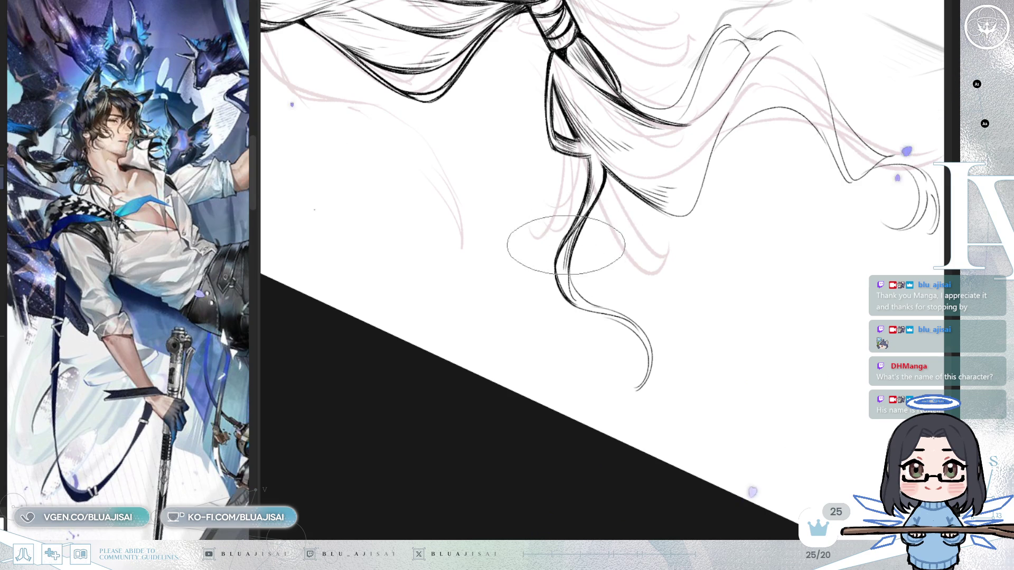
{"action": "key", "text": "6"}
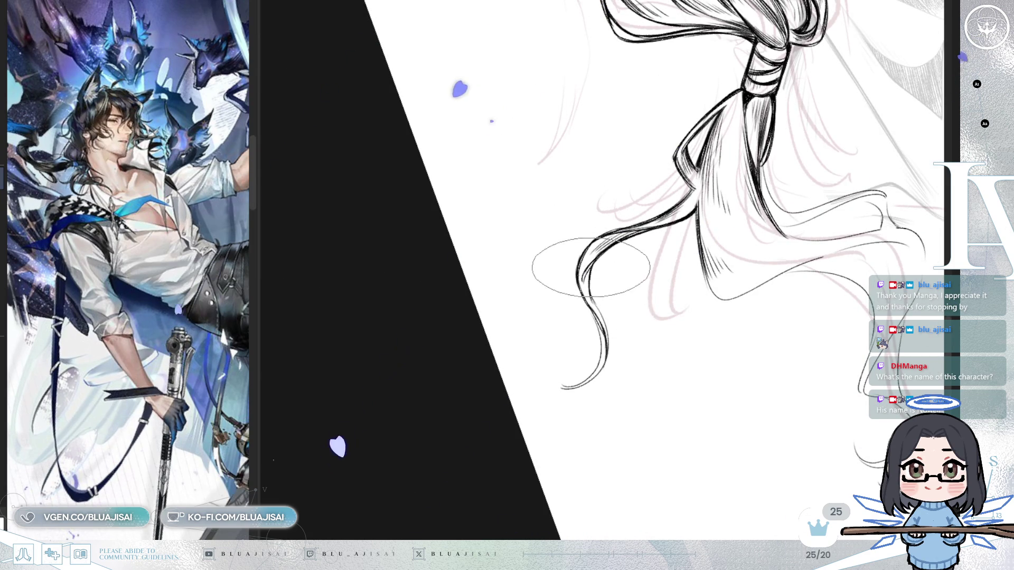
{"action": "key", "text": "4"}
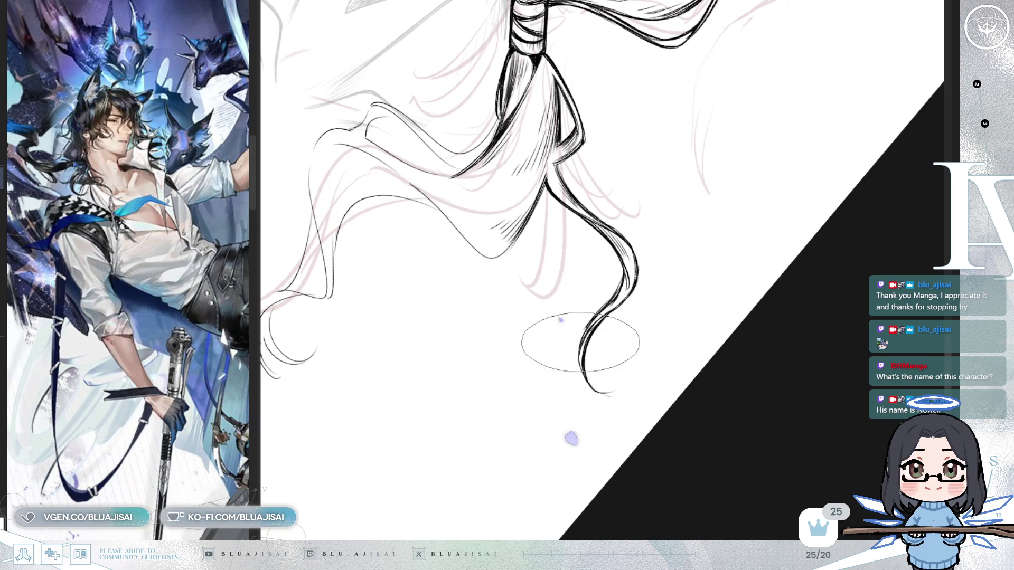
Step: Return the canvas to upright and reposition the view on the ponytail
{"action": "key", "text": "Delete"}
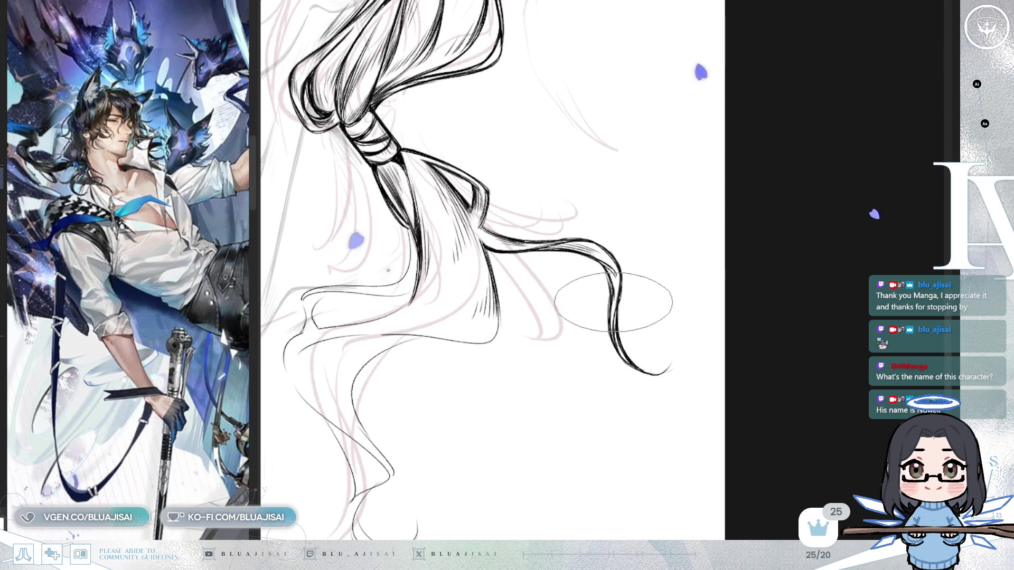
{"action": "scroll", "coordinate": [653, 244], "scroll_direction": "down", "scroll_amount": 1}
{"action": "scroll", "coordinate": [668, 215], "scroll_direction": "down", "scroll_amount": 1}
{"action": "left_click_drag", "start_coordinate": [668, 215], "coordinate": [781, 211]}
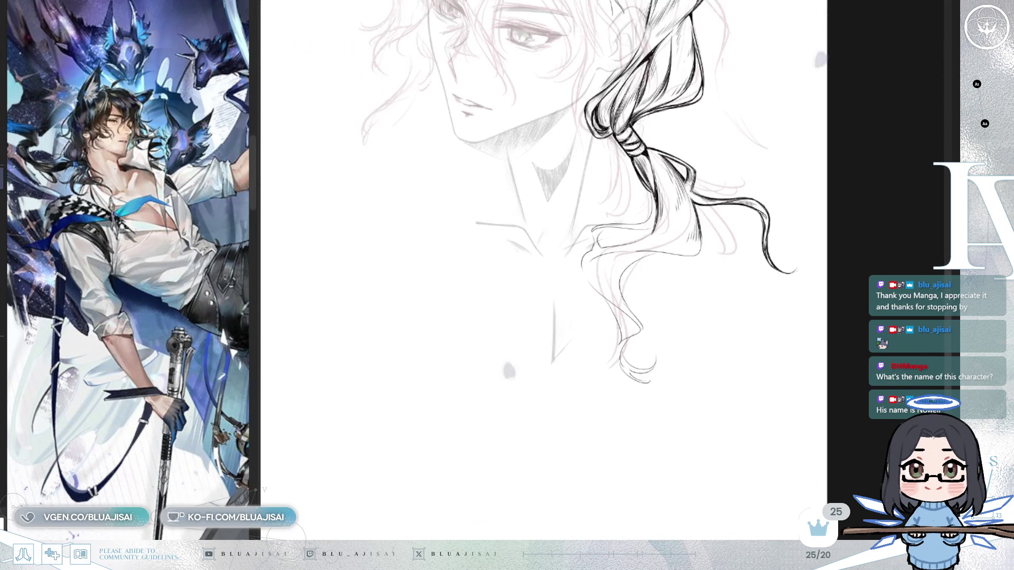
Step: Mirror the canvas to check the ponytail's proportions, flip it back, and recentre on the hair
{"action": "scroll", "coordinate": [645, 256], "scroll_direction": "up", "scroll_amount": 2}
{"action": "key", "text": "h"}
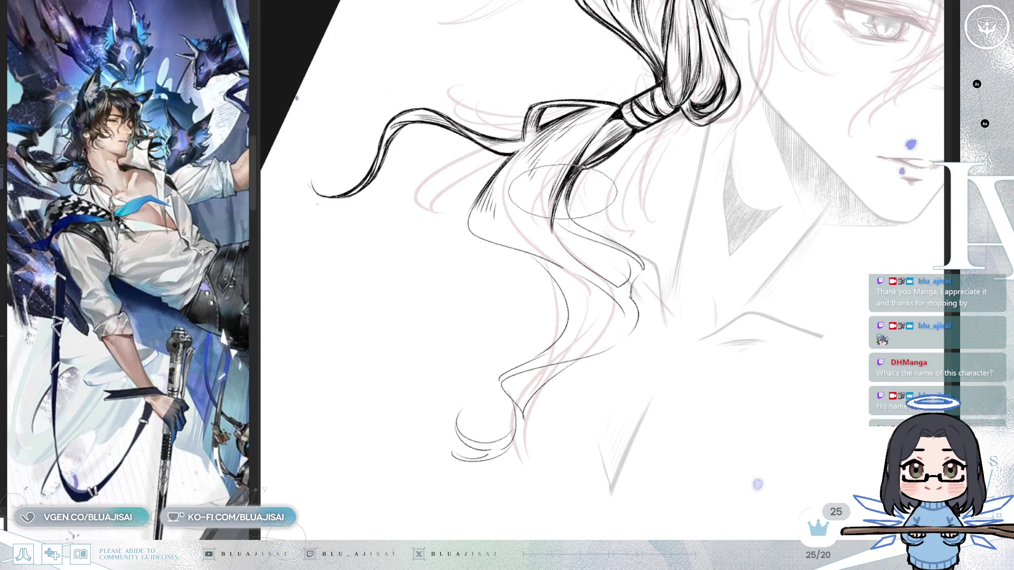
{"action": "key", "text": "h"}
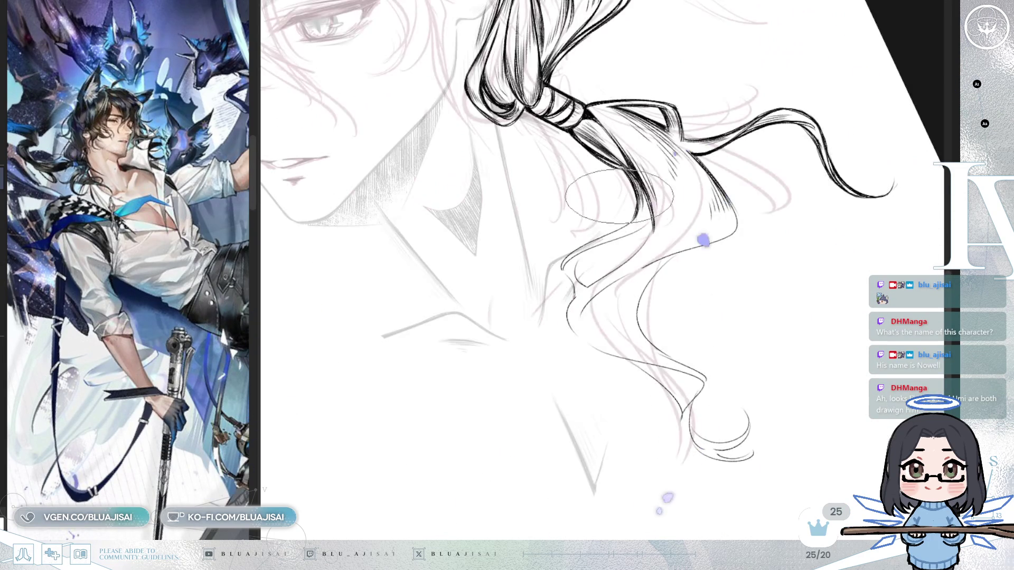
{"action": "left_click_drag", "start_coordinate": [632, 234], "coordinate": [634, 216]}
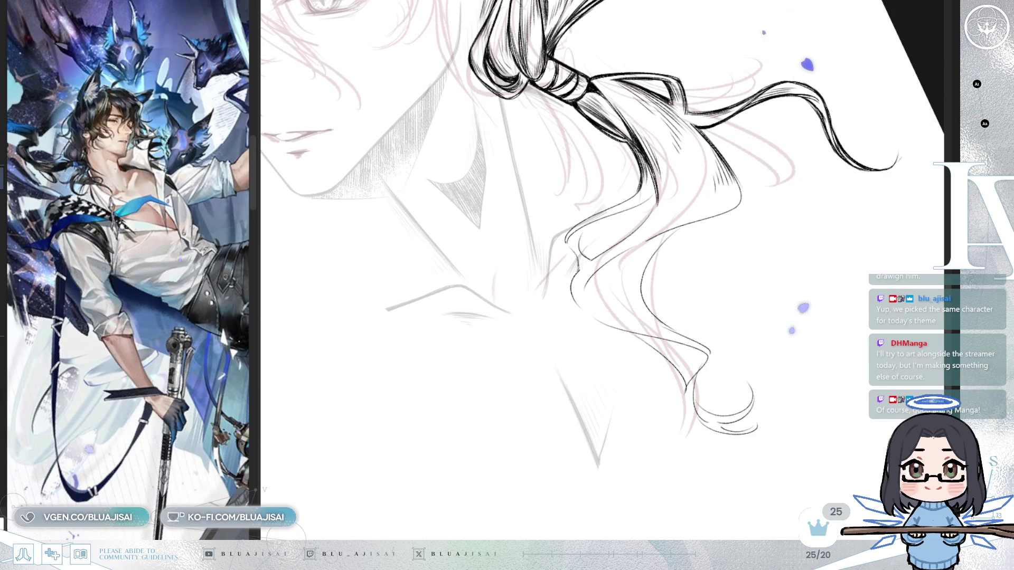
{"action": "scroll", "coordinate": [637, 186], "scroll_direction": "up", "scroll_amount": 1}
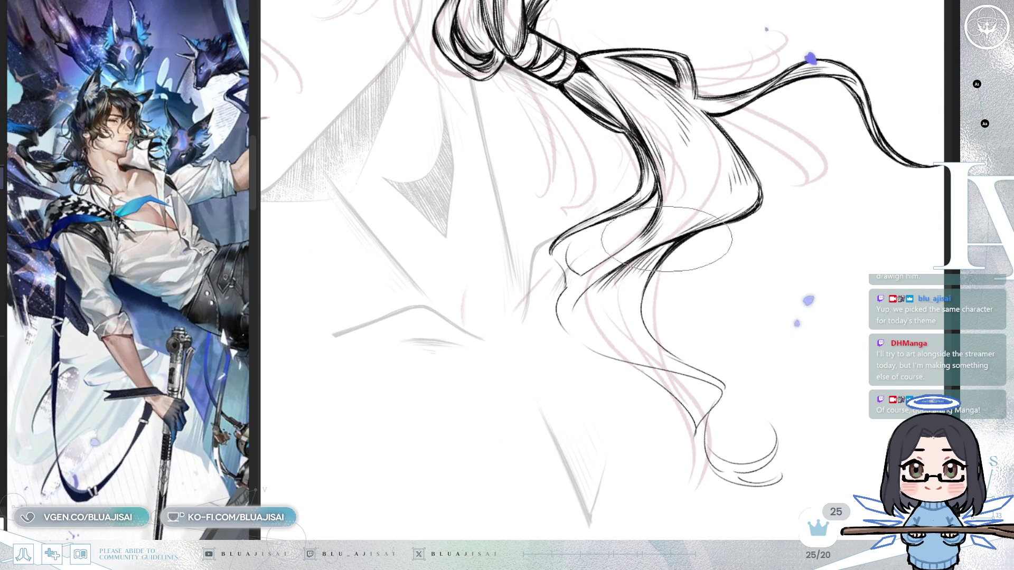
Step: Rotate and pan the canvas to angle the view over the lower ponytail strands
{"action": "key", "text": "Delete"}
{"action": "key", "text": "Delete"}
{"action": "key", "text": "Delete"}
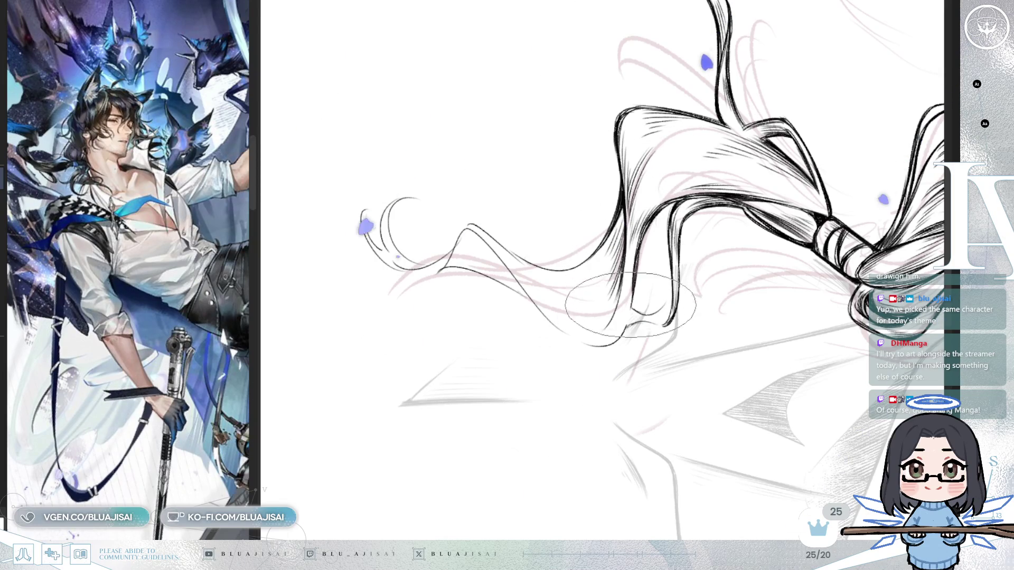
{"action": "key", "text": "End"}
{"action": "key", "text": "End"}
{"action": "key", "text": "End"}
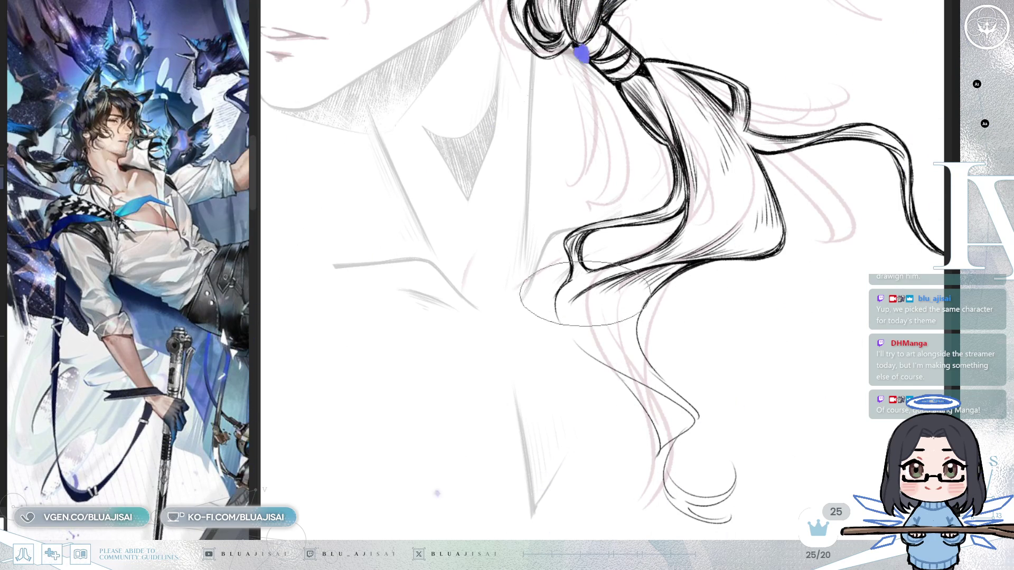
{"action": "key", "text": "End"}
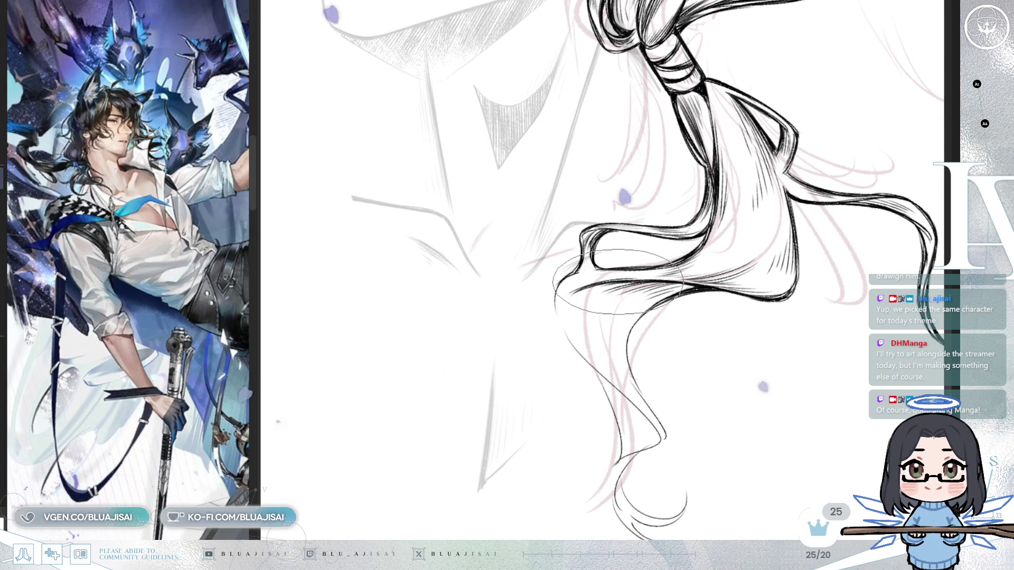
{"action": "left_click_drag", "start_coordinate": [613, 327], "coordinate": [602, 256]}
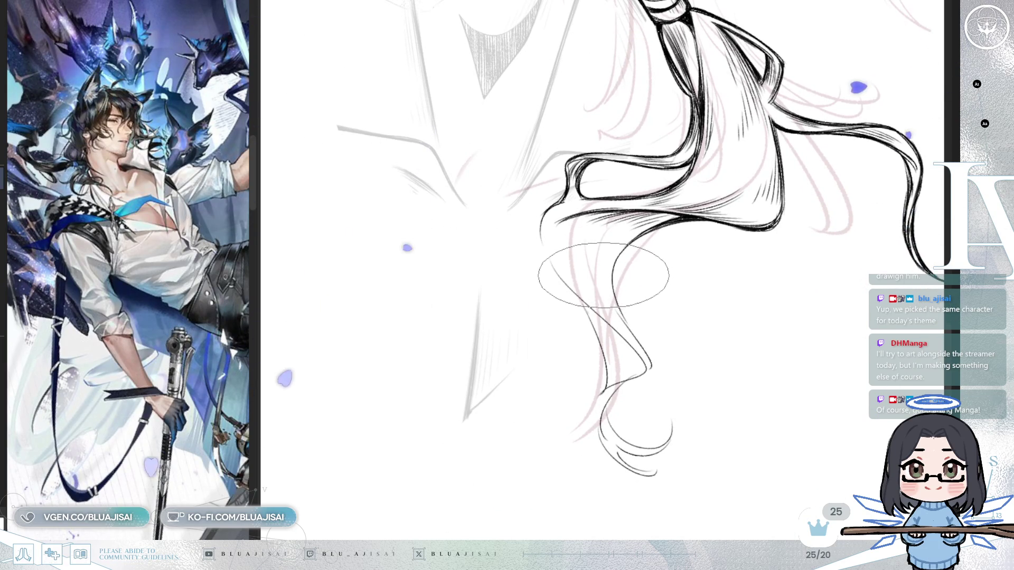
{"action": "mouse_move", "coordinate": [603, 275]}
{"action": "left_mouse_down"}
{"action": "mouse_move", "coordinate": [572, 244]}
{"action": "mouse_move", "coordinate": [573, 193]}
{"action": "left_mouse_up"}
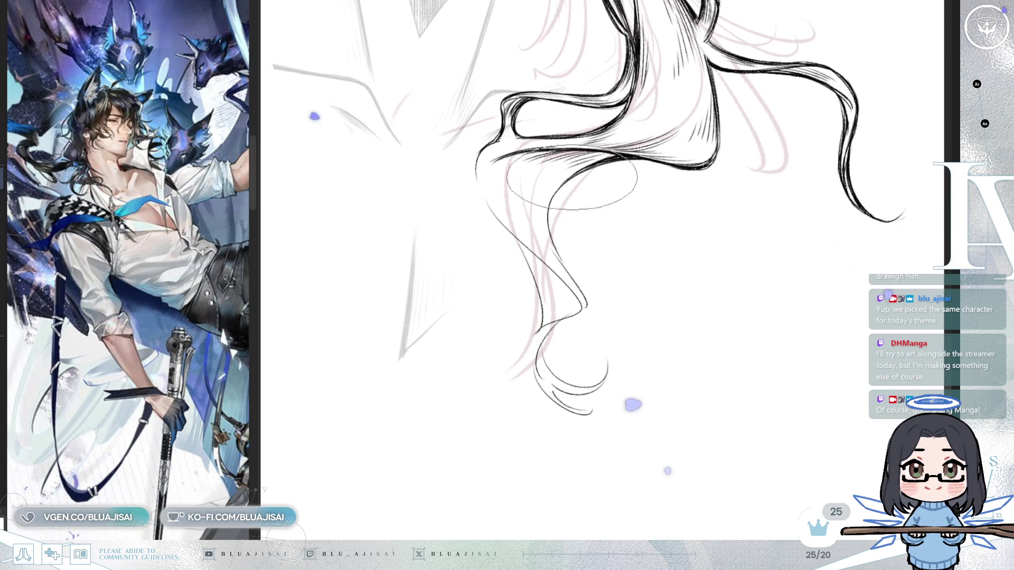
{"action": "key", "text": "End"}
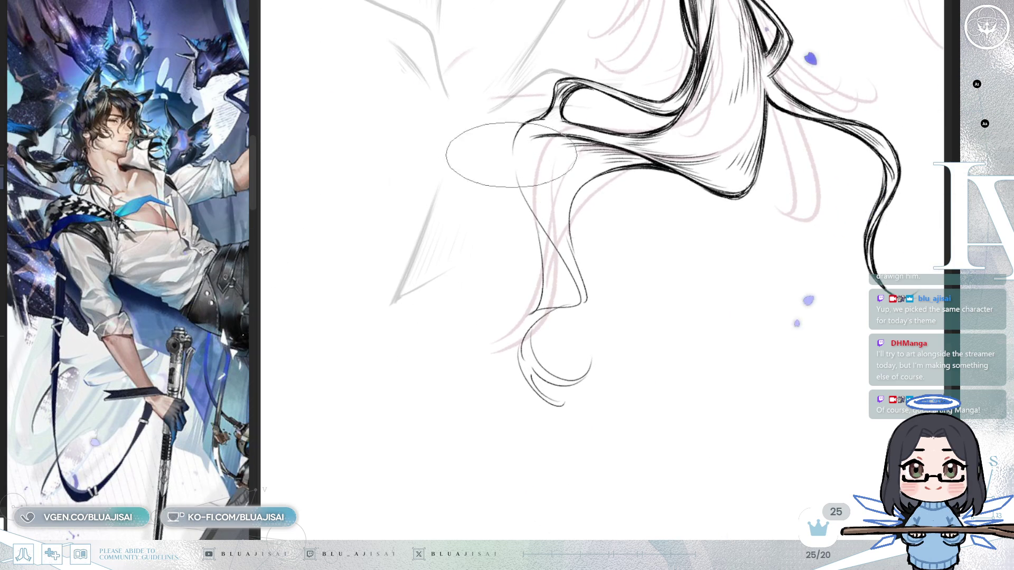
Step: Redraw the short trailing strand as a smoother, longer curve and mirror-check the ponytail tip
{"action": "left_click_drag", "start_coordinate": [530, 123], "coordinate": [512, 155]}
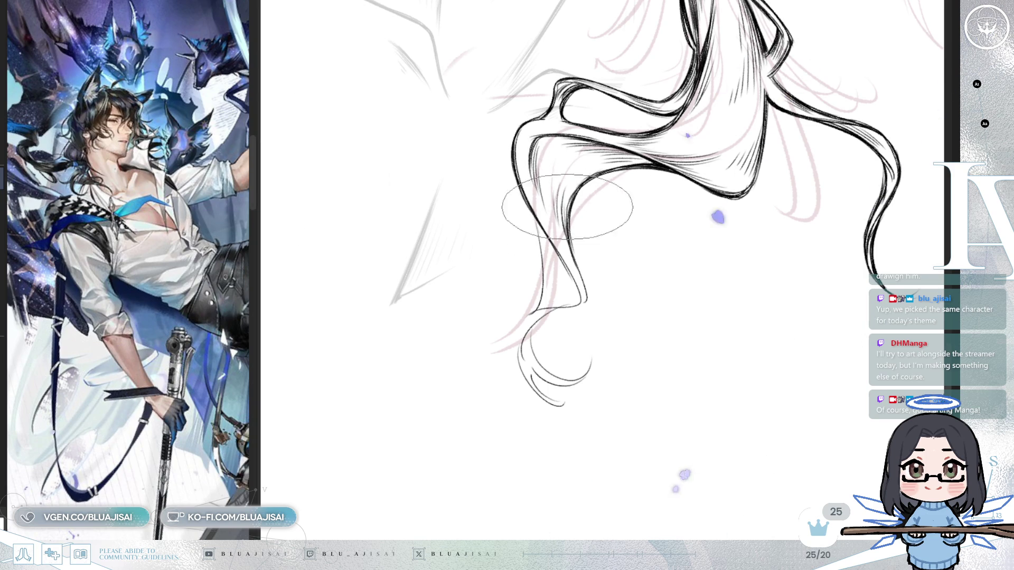
{"action": "mouse_move", "coordinate": [580, 284]}
{"action": "left_mouse_down"}
{"action": "mouse_move", "coordinate": [749, 194]}
{"action": "mouse_move", "coordinate": [730, 253]}
{"action": "mouse_move", "coordinate": [737, 209]}
{"action": "left_mouse_up"}
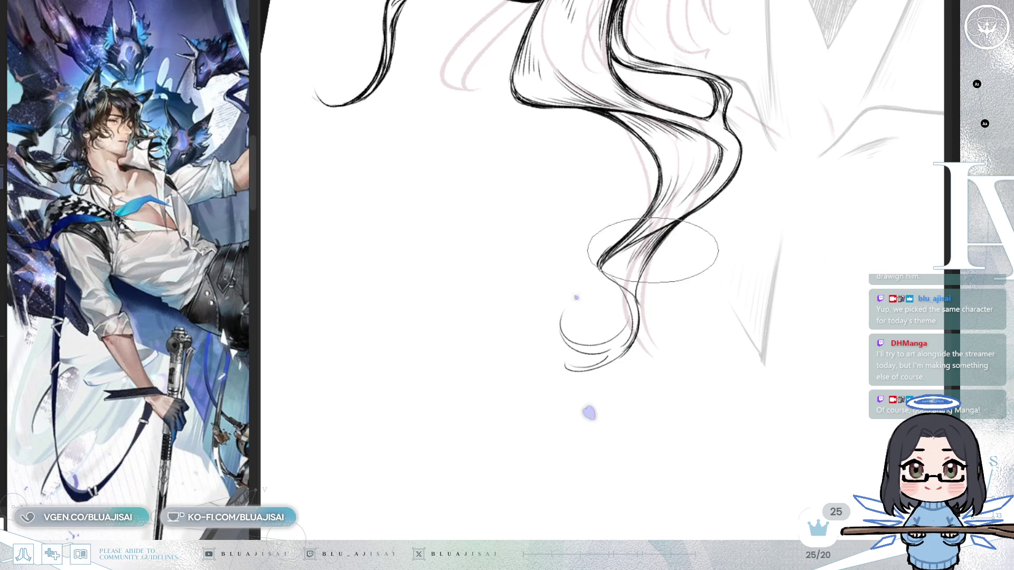
{"action": "key", "text": "h"}
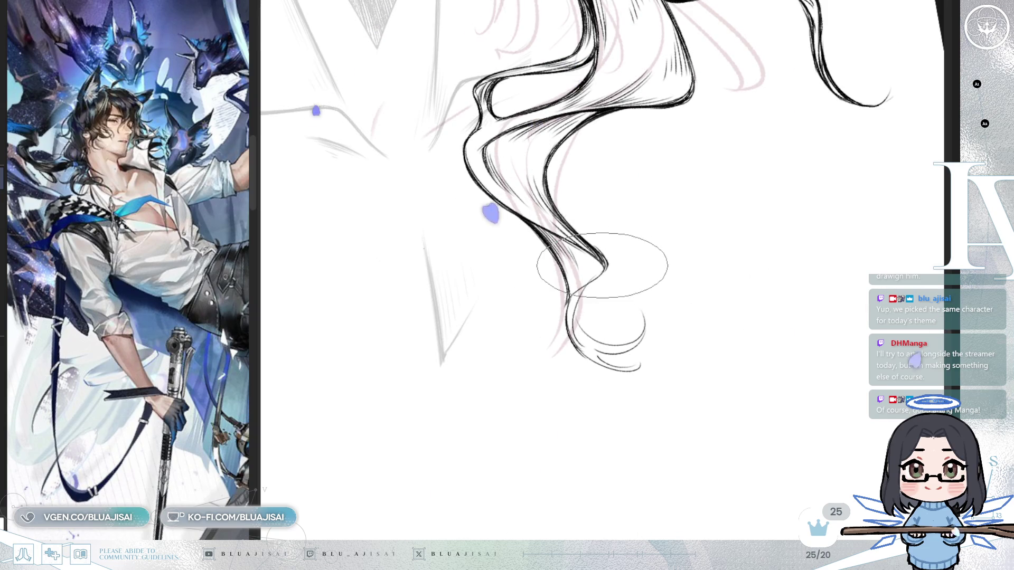
{"action": "left_click_drag", "start_coordinate": [602, 244], "coordinate": [608, 230]}
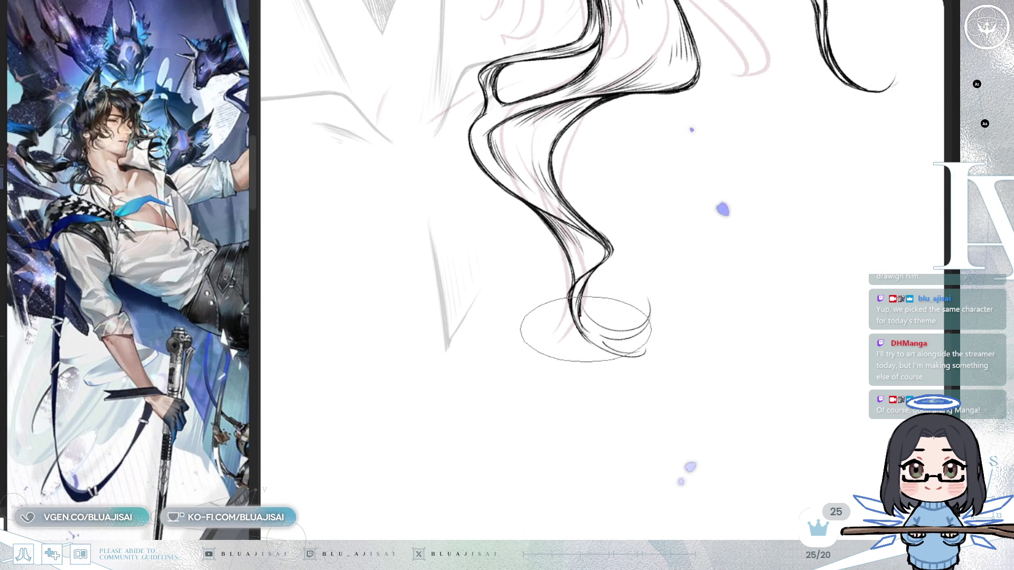
{"action": "key", "text": "6"}
{"action": "key", "text": "6"}
{"action": "key", "text": "6"}
{"action": "key", "text": "6"}
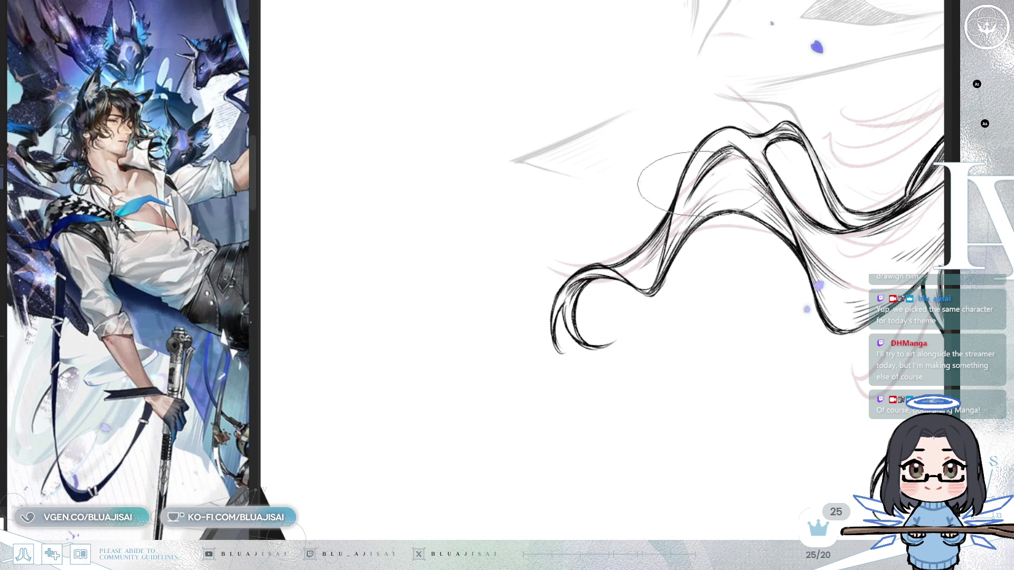
{"action": "key", "text": "Home"}
Step: Bring the face and side hair into view and redo the undone hair ink strokes
{"action": "scroll", "coordinate": [754, 187], "scroll_direction": "down", "scroll_amount": 5}
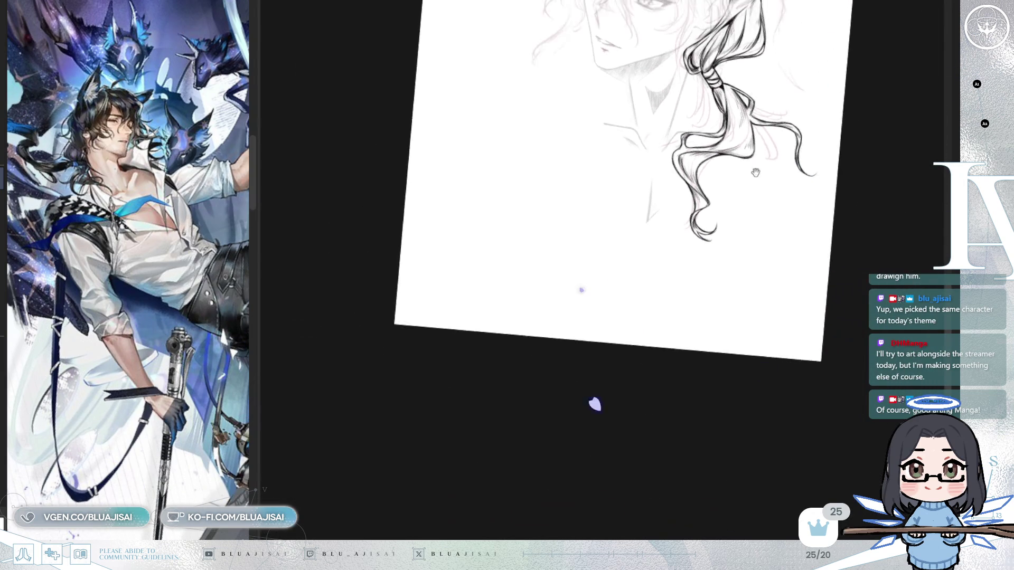
{"action": "scroll", "coordinate": [762, 215], "scroll_direction": "up", "scroll_amount": 5}
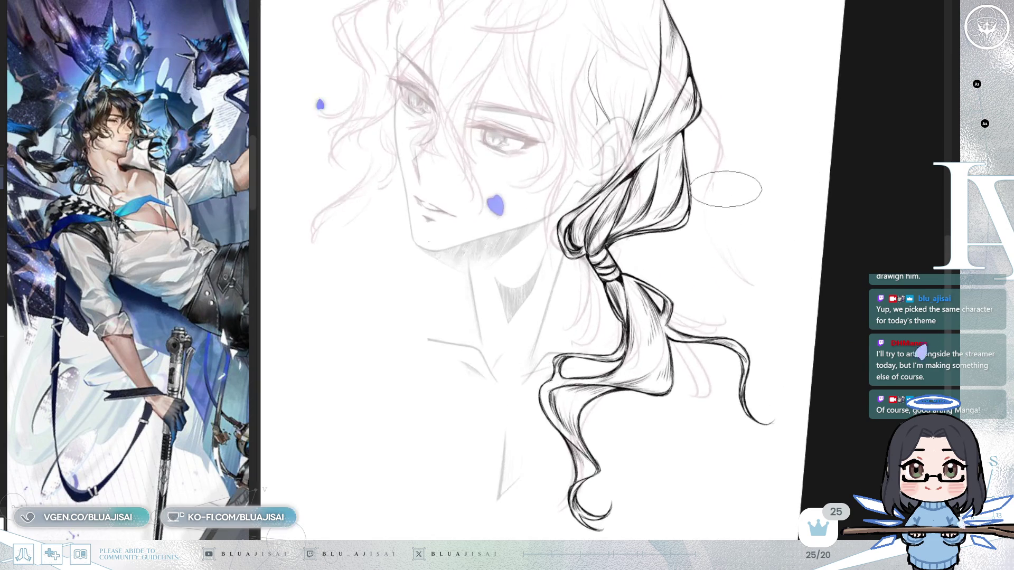
{"action": "left_click_drag", "start_coordinate": [689, 288], "coordinate": [690, 325]}
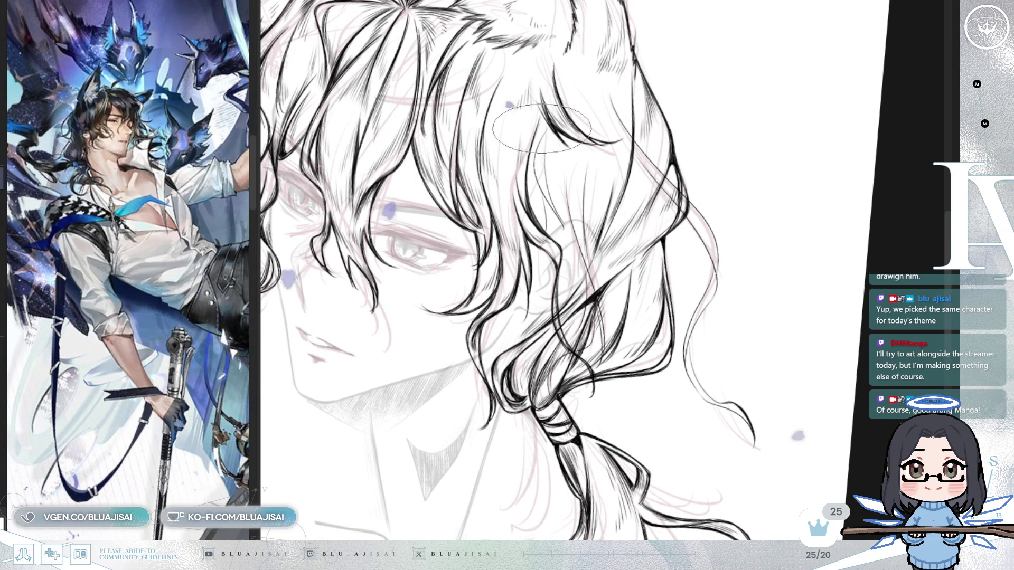
{"action": "scroll", "coordinate": [535, 178], "scroll_direction": "up", "scroll_amount": 3}
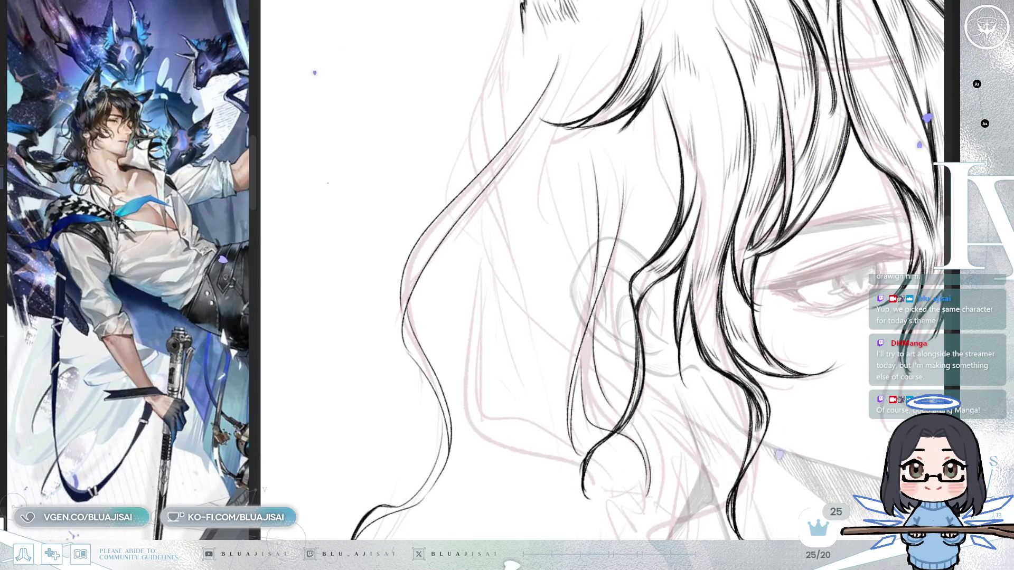
{"action": "key", "text": "ctrl+y"}
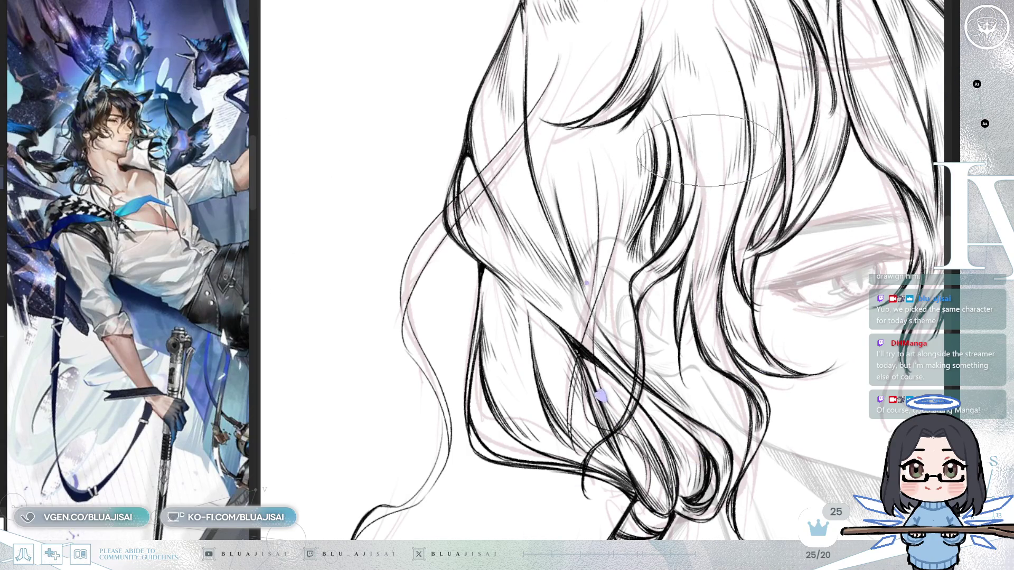
Step: Mirror-check the lower side locks, undo and redo the latest strokes, then flip back
{"action": "left_click_drag", "start_coordinate": [814, 114], "coordinate": [790, 161]}
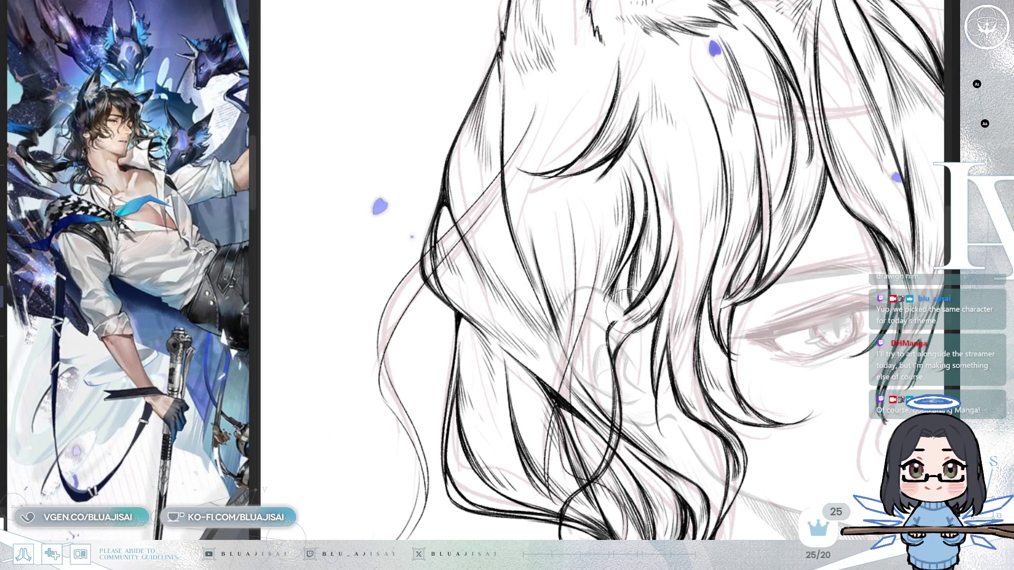
{"action": "key", "text": "h"}
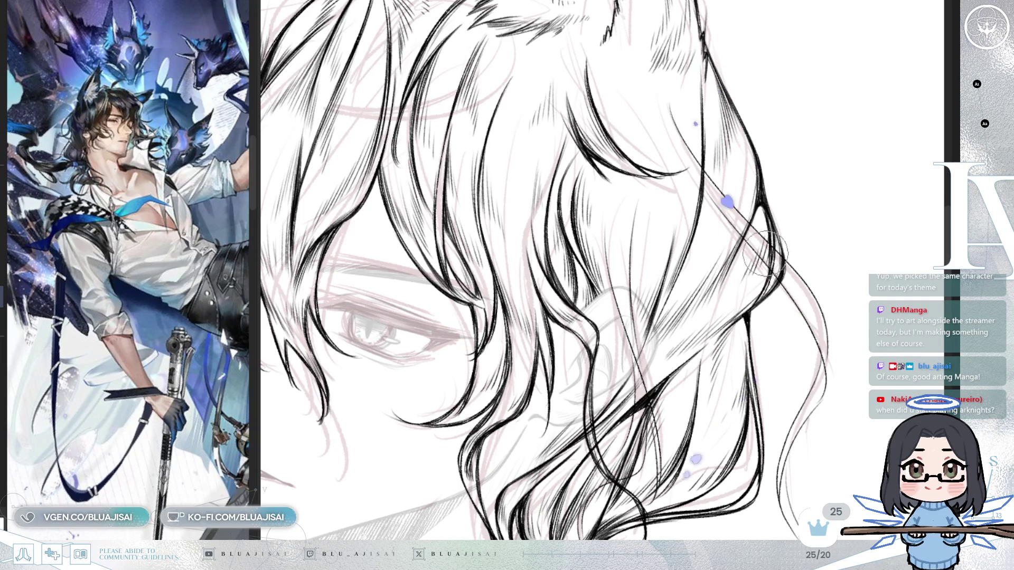
{"action": "key", "text": "ctrl+z"}
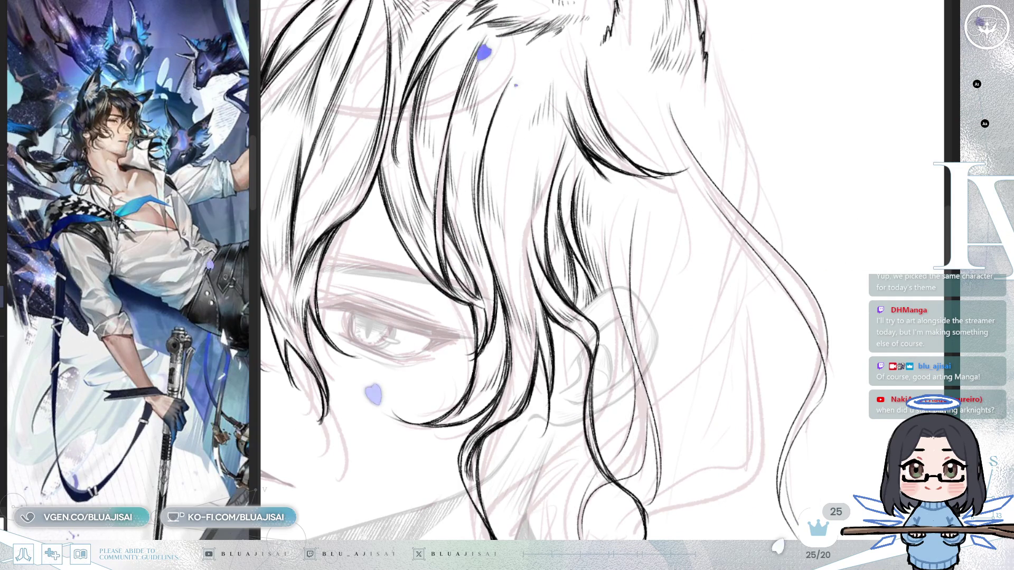
{"action": "key", "text": "ctrl+y"}
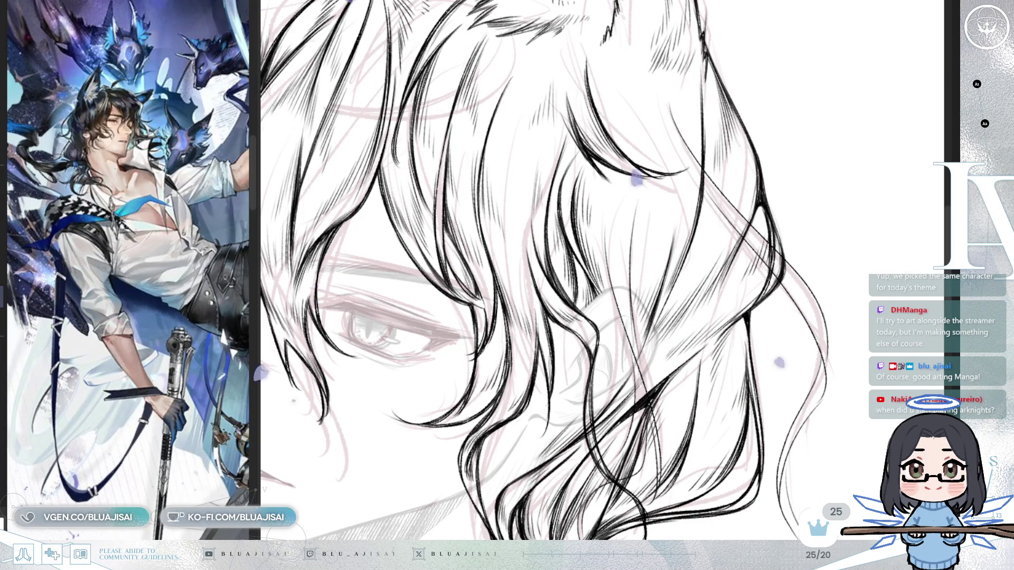
{"action": "key", "text": "h"}
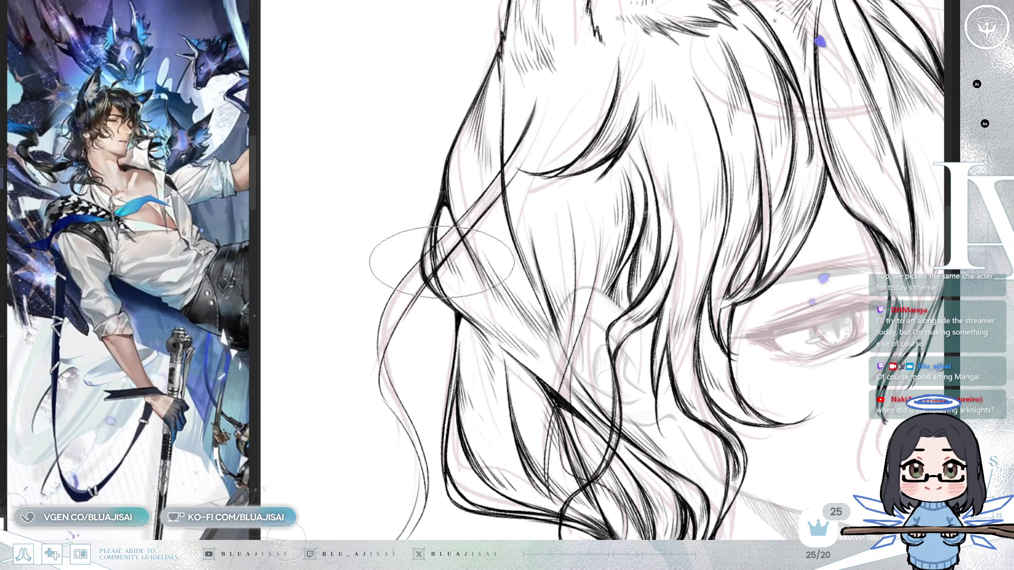
{"action": "left_click_drag", "start_coordinate": [412, 258], "coordinate": [528, 206]}
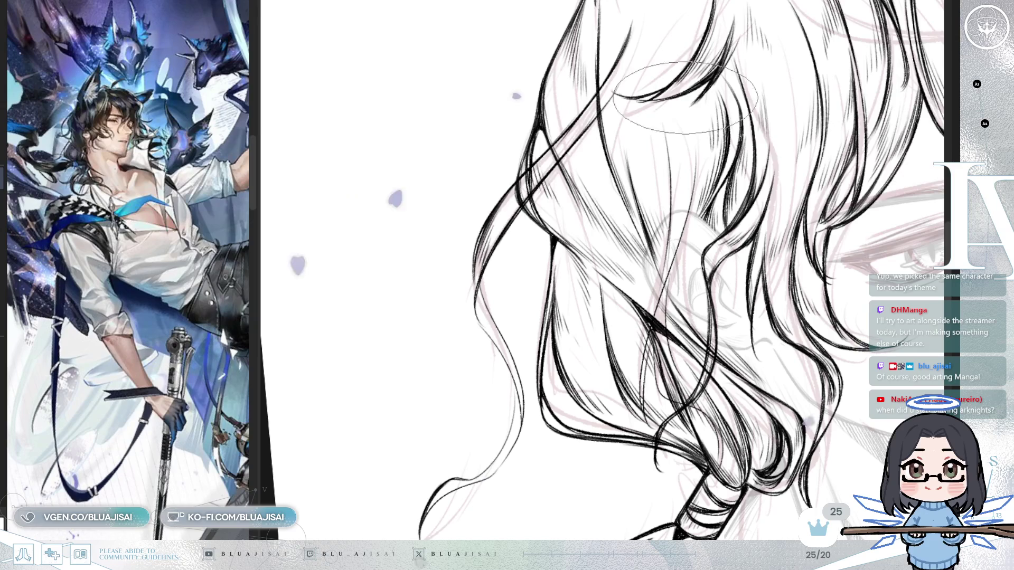
Step: Add a short hatch stroke to the side hair, then undo the recent batch of hatching
{"action": "left_click_drag", "start_coordinate": [518, 198], "coordinate": [522, 206]}
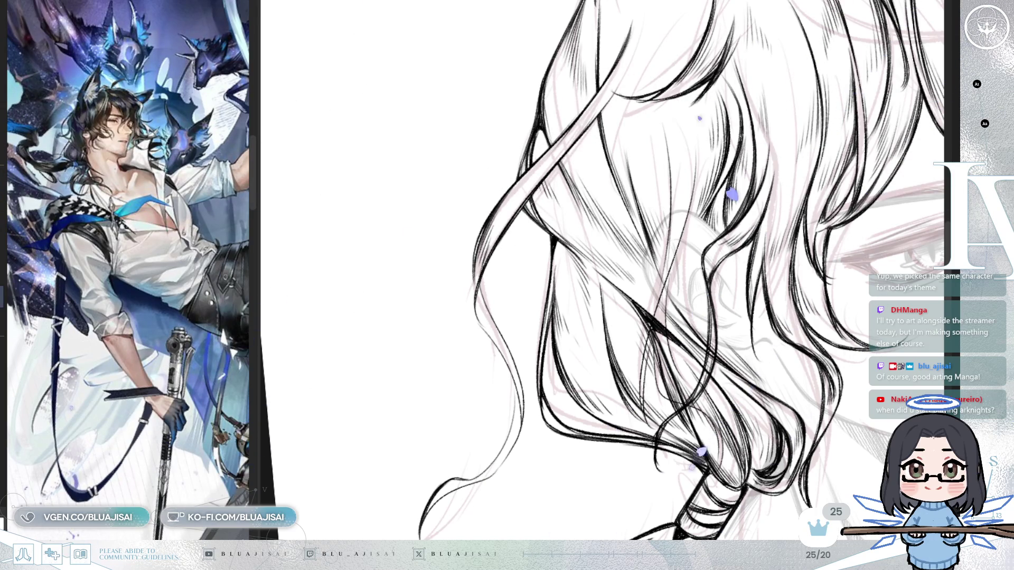
{"action": "left_click_drag", "start_coordinate": [626, 94], "coordinate": [534, 221]}
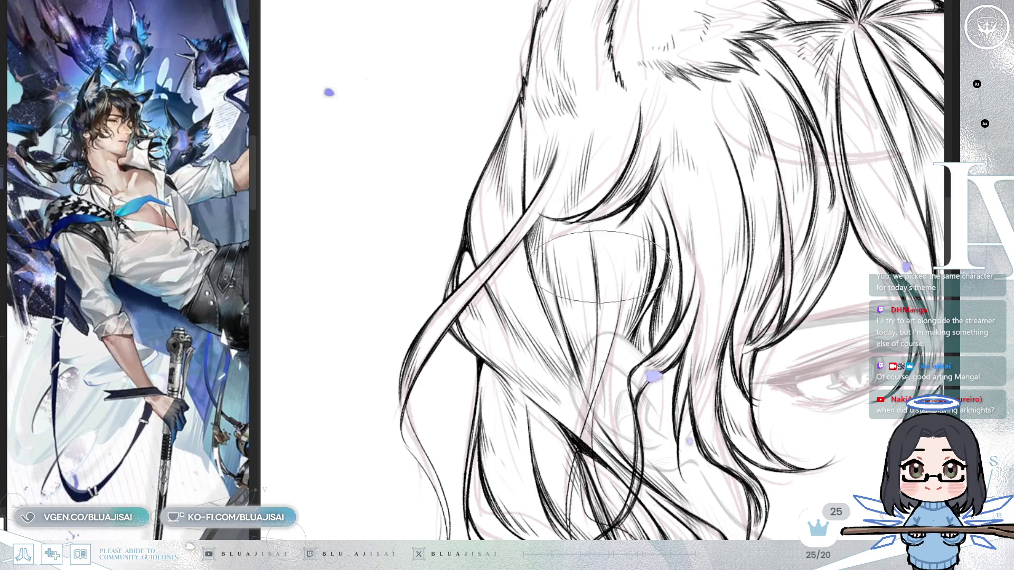
{"action": "left_click_drag", "start_coordinate": [585, 325], "coordinate": [598, 206]}
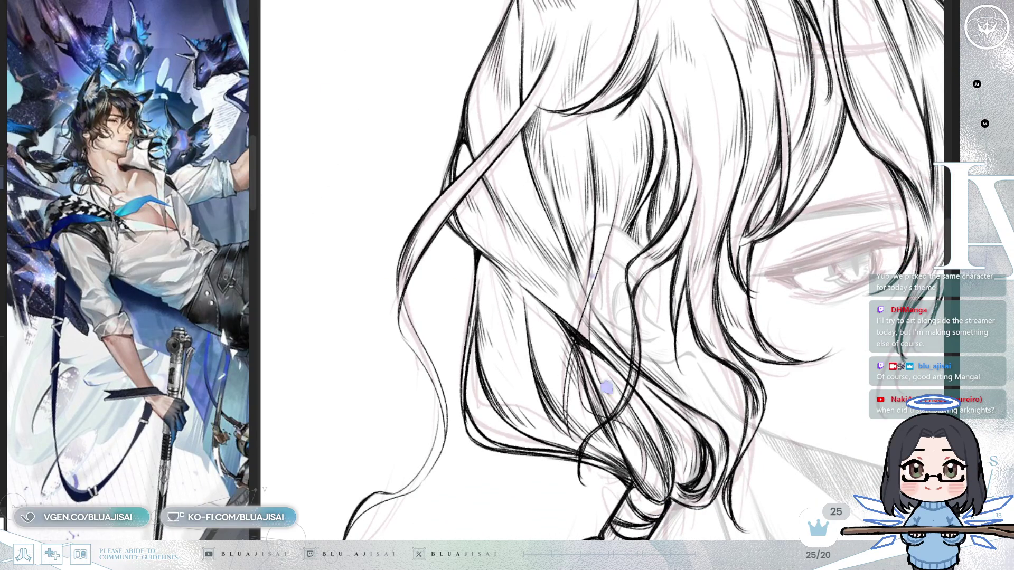
{"action": "key", "text": "ctrl+z"}
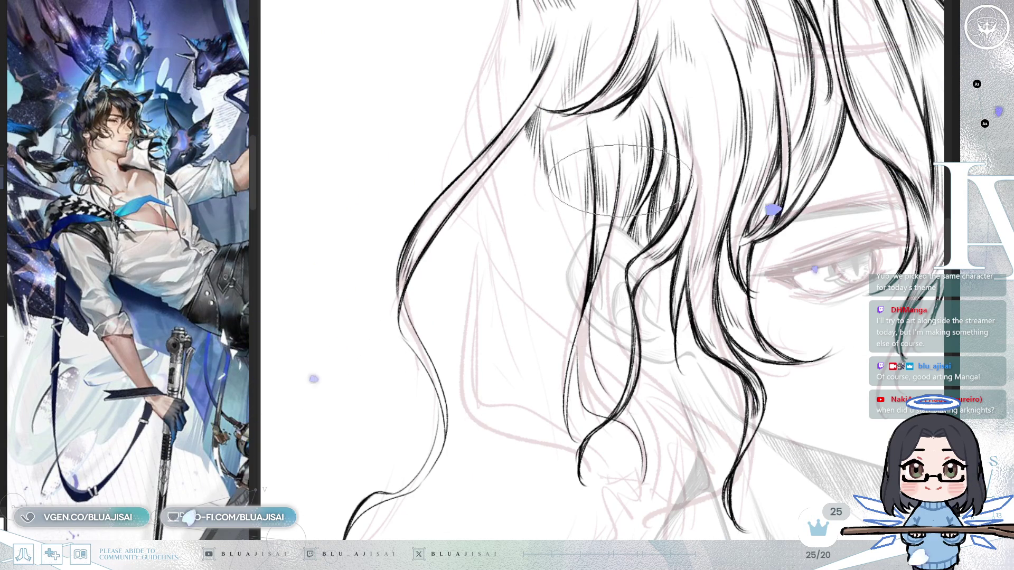
{"action": "left_click_drag", "start_coordinate": [632, 288], "coordinate": [626, 225]}
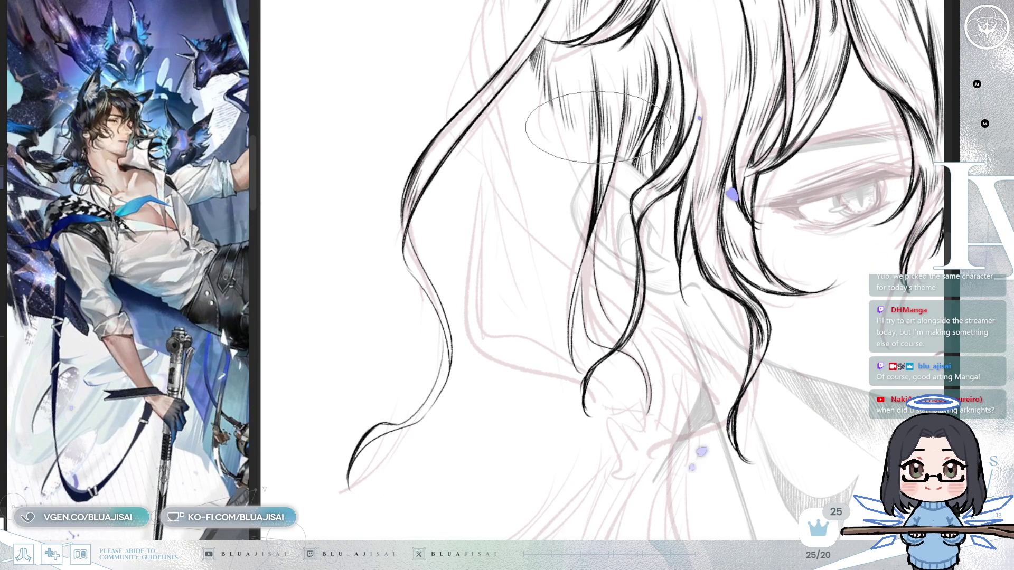
{"action": "left_click_drag", "start_coordinate": [623, 241], "coordinate": [573, 182]}
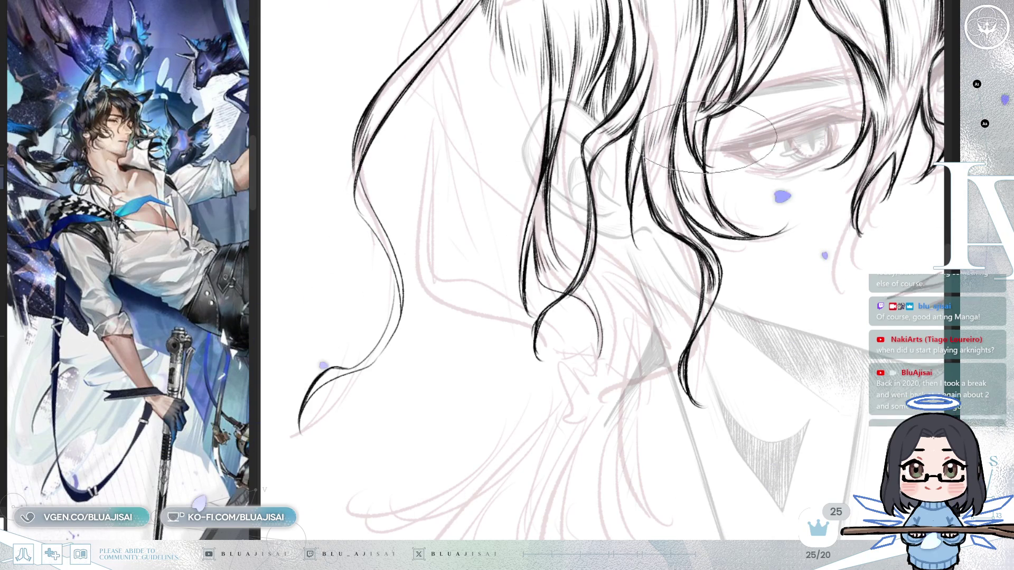
{"action": "key", "text": "h"}
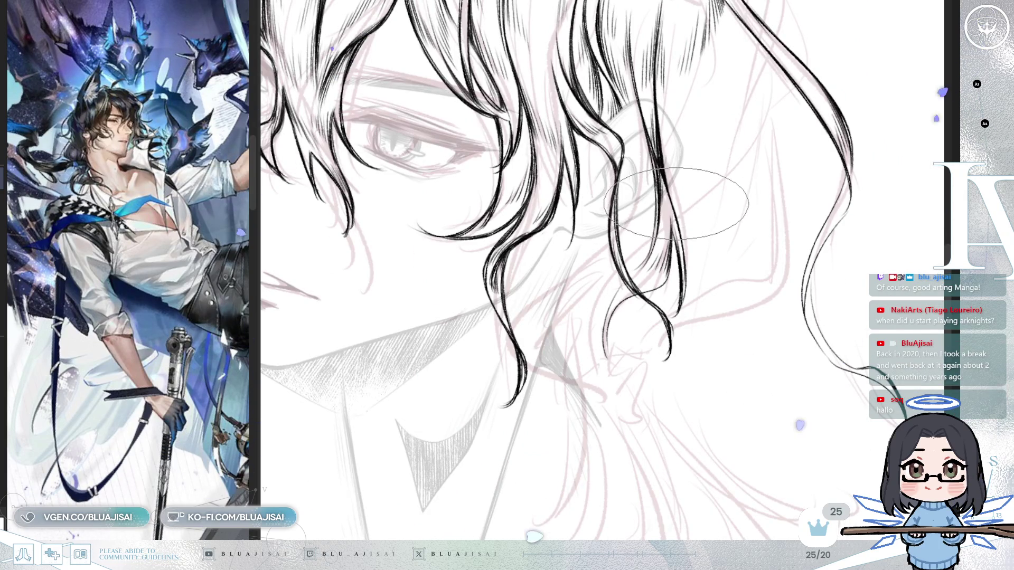
{"action": "left_click_drag", "start_coordinate": [722, 259], "coordinate": [734, 214]}
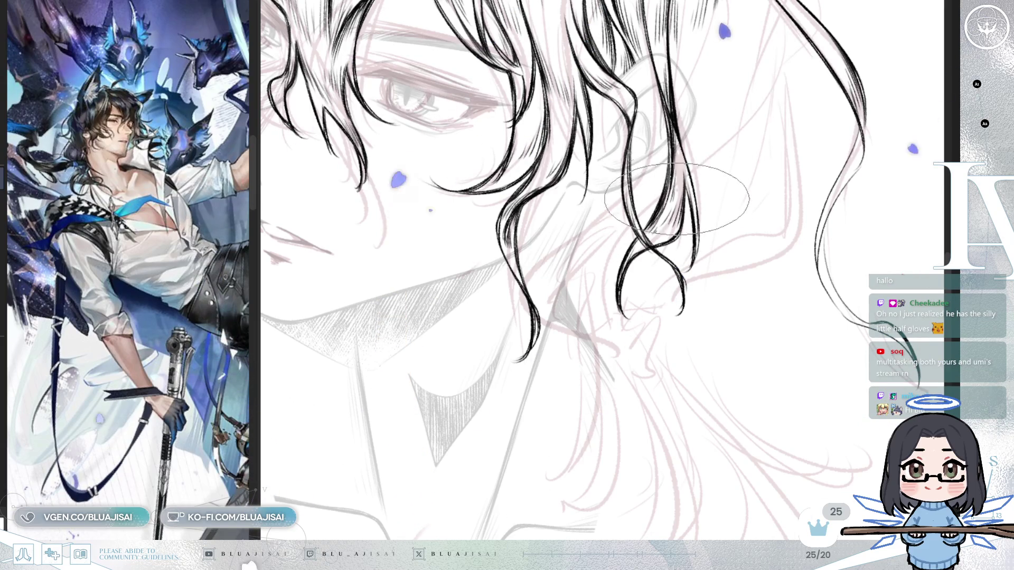
{"action": "mouse_move", "coordinate": [677, 189]}
{"action": "left_mouse_down"}
{"action": "mouse_move", "coordinate": [786, 222]}
{"action": "mouse_move", "coordinate": [773, 187]}
{"action": "left_mouse_up"}
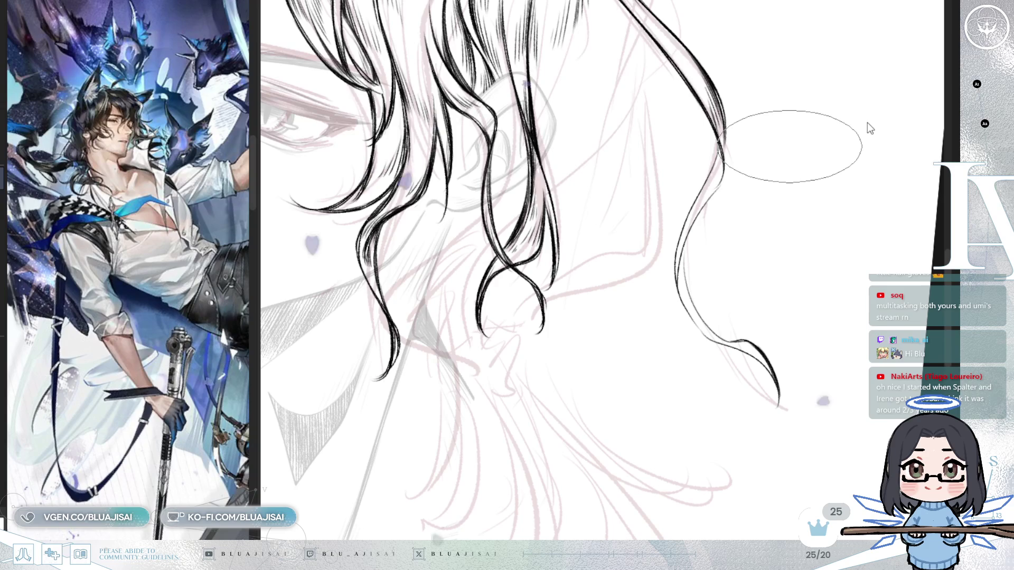
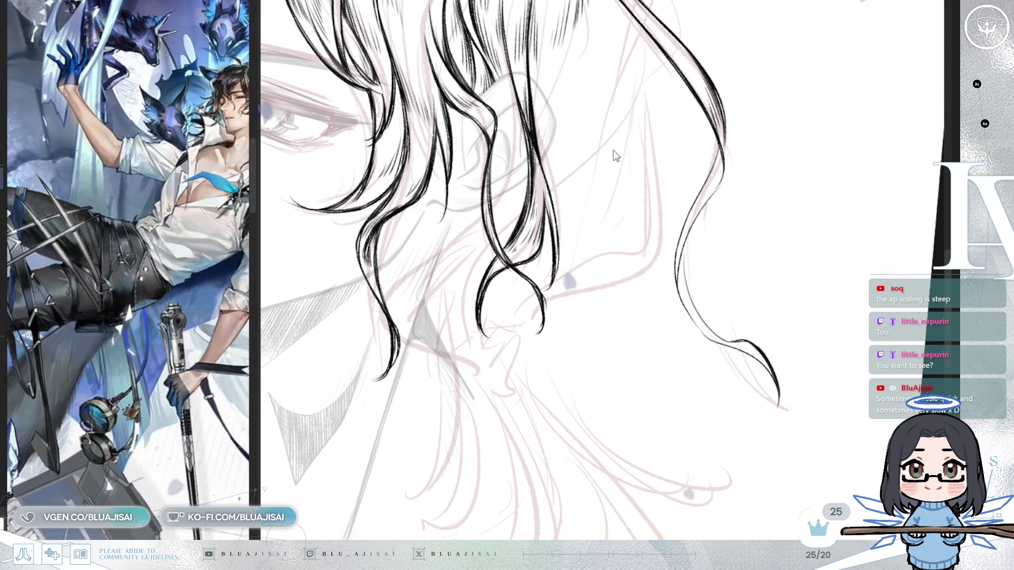
Step: In a mirrored view, ink wavy hair strands with hatching down to their curled lower tips
{"action": "key", "text": "h"}
{"action": "mouse_move", "coordinate": [457, 77]}
{"action": "left_mouse_down"}
{"action": "mouse_move", "coordinate": [600, 147]}
{"action": "mouse_move", "coordinate": [593, 154]}
{"action": "mouse_move", "coordinate": [602, 148]}
{"action": "mouse_move", "coordinate": [607, 69]}
{"action": "mouse_move", "coordinate": [636, 48]}
{"action": "mouse_move", "coordinate": [551, 151]}
{"action": "left_mouse_up"}
{"action": "left_click_drag", "start_coordinate": [439, 113], "coordinate": [581, 183]}
{"action": "mouse_move", "coordinate": [509, 147]}
{"action": "left_mouse_down"}
{"action": "mouse_move", "coordinate": [598, 95]}
{"action": "mouse_move", "coordinate": [618, 67]}
{"action": "mouse_move", "coordinate": [581, 114]}
{"action": "mouse_move", "coordinate": [589, 105]}
{"action": "left_mouse_up"}
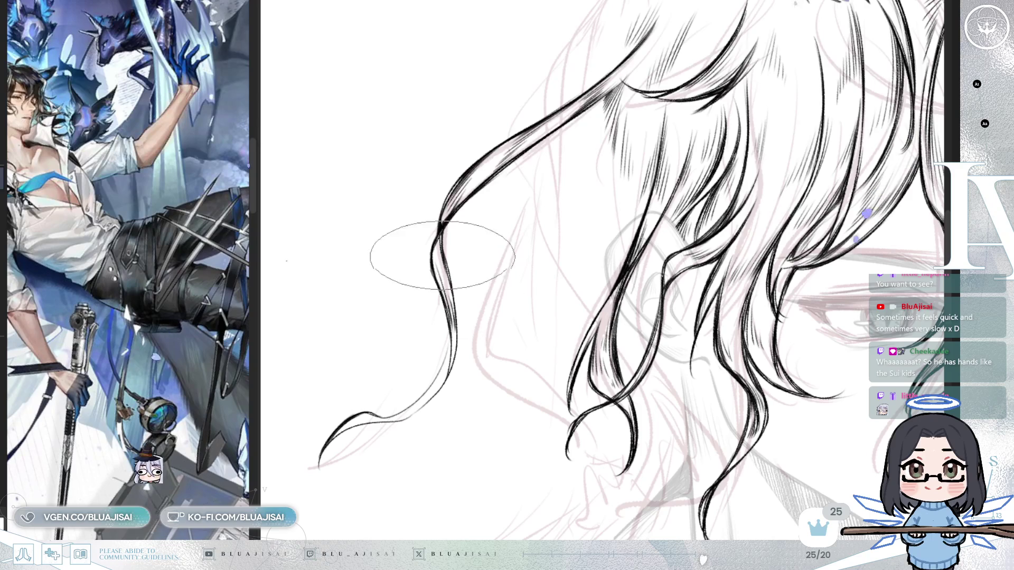
{"action": "mouse_move", "coordinate": [431, 344]}
{"action": "left_mouse_down"}
{"action": "mouse_move", "coordinate": [607, 204]}
{"action": "mouse_move", "coordinate": [770, 227]}
{"action": "mouse_move", "coordinate": [578, 233]}
{"action": "left_mouse_up"}
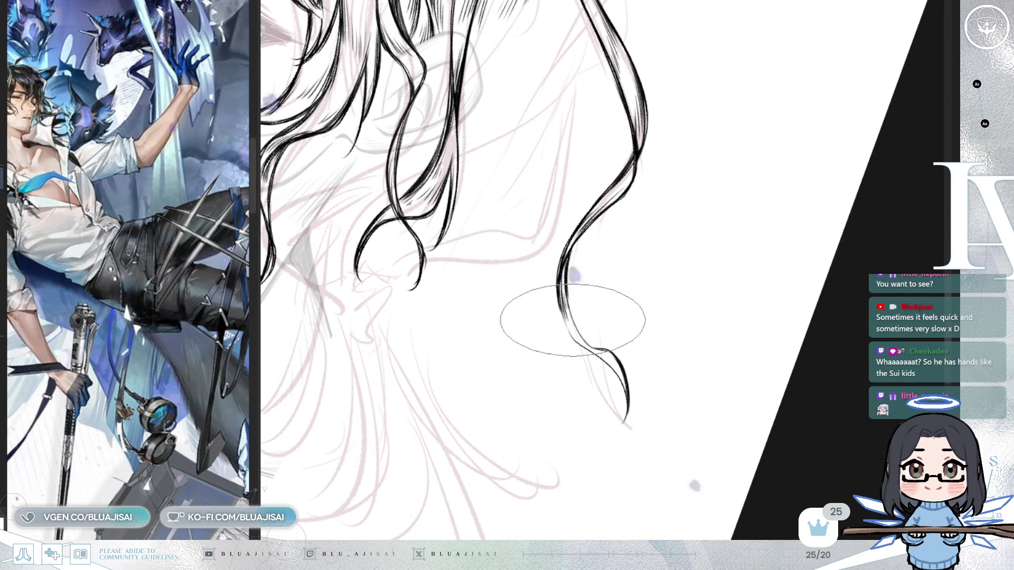
{"action": "key", "text": "h"}
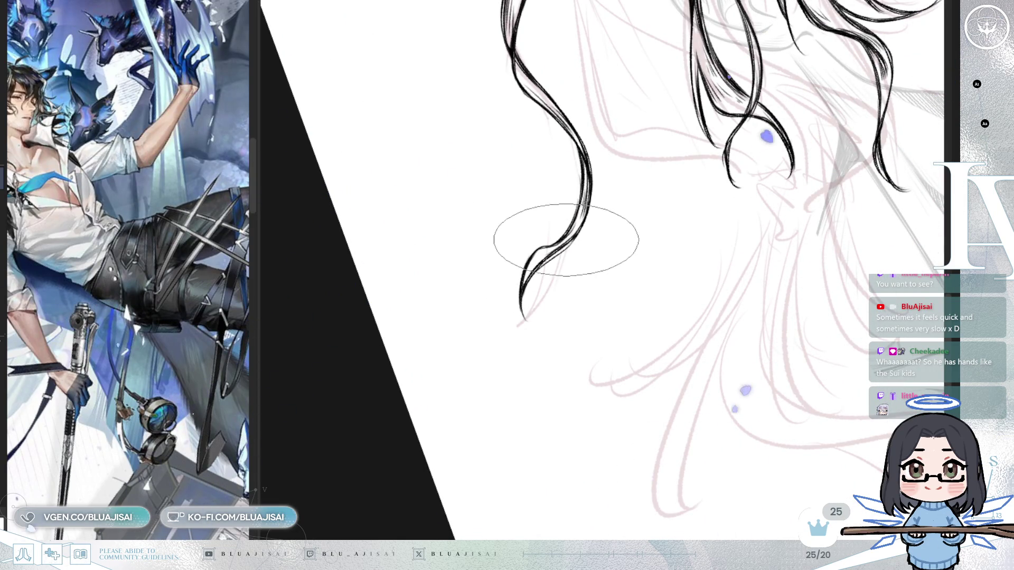
{"action": "scroll", "coordinate": [527, 275], "scroll_direction": "down", "scroll_amount": 5}
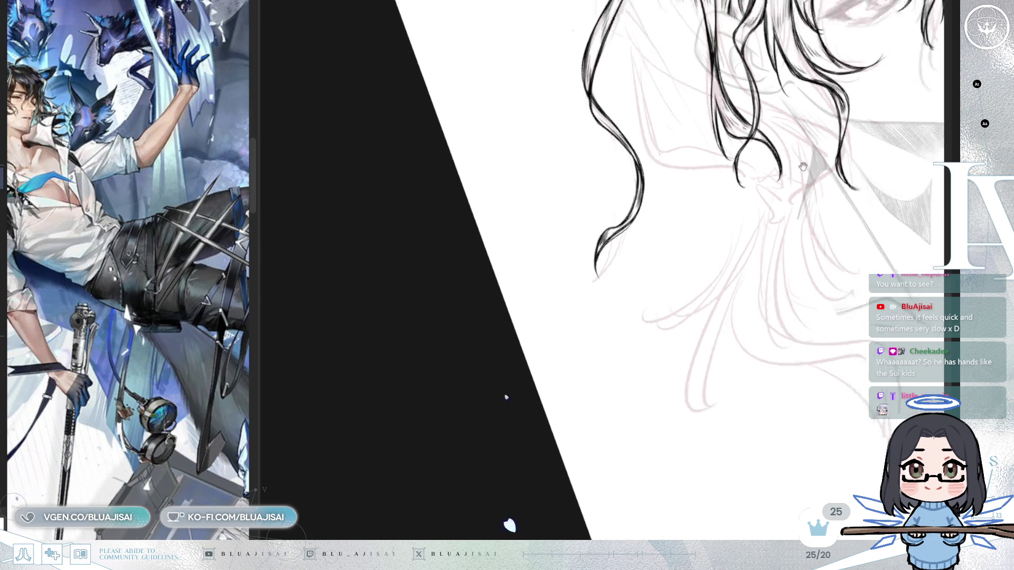
Step: Widen the reference panel and reframe it to show the full reference illustration
{"action": "left_click_drag", "start_coordinate": [866, 123], "coordinate": [794, 138]}
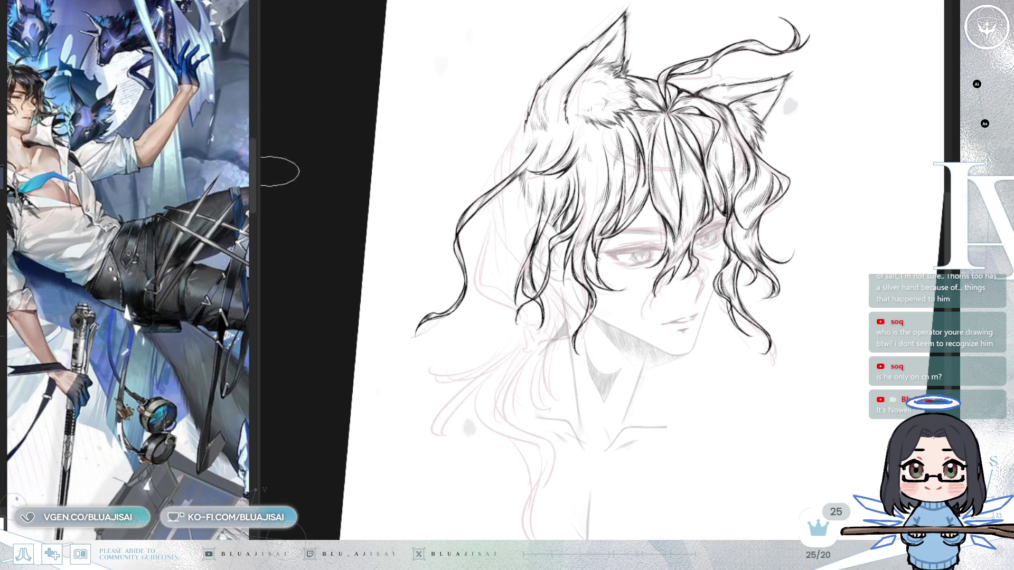
{"action": "left_click_drag", "start_coordinate": [259, 179], "coordinate": [340, 170]}
{"action": "scroll", "coordinate": [259, 279], "scroll_direction": "down", "scroll_amount": 2}
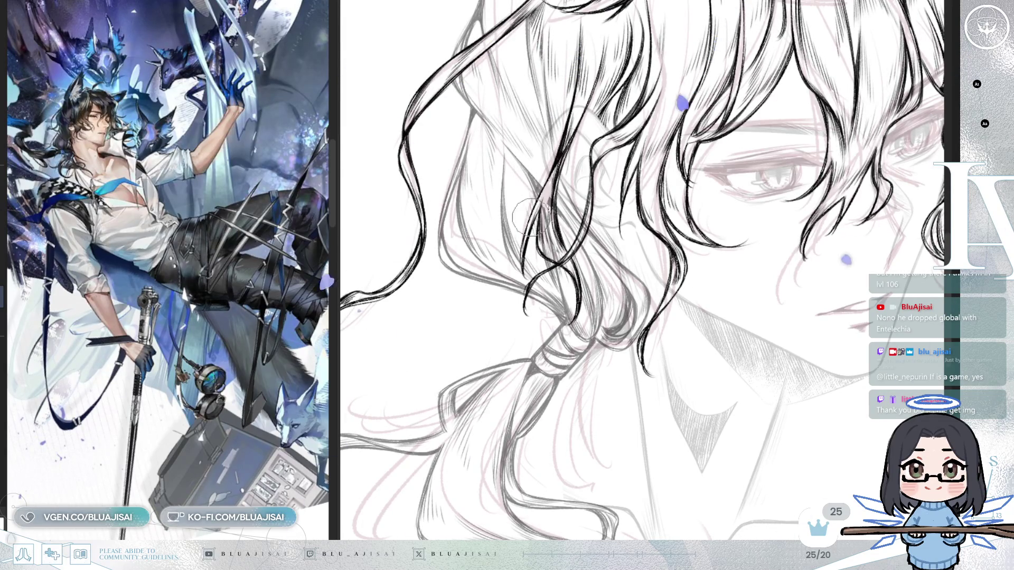
Step: Ink hatched wavy strands along the bound braid and the loose locks trailing past the chin
{"action": "left_click_drag", "start_coordinate": [552, 204], "coordinate": [541, 247]}
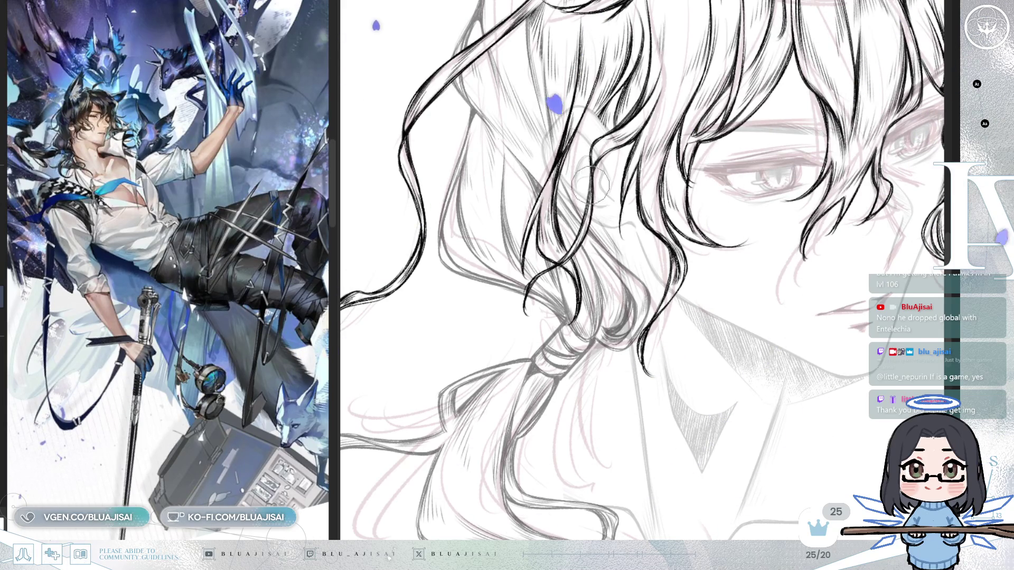
{"action": "mouse_move", "coordinate": [700, 240]}
{"action": "left_mouse_down"}
{"action": "mouse_move", "coordinate": [749, 176]}
{"action": "mouse_move", "coordinate": [742, 185]}
{"action": "left_mouse_up"}
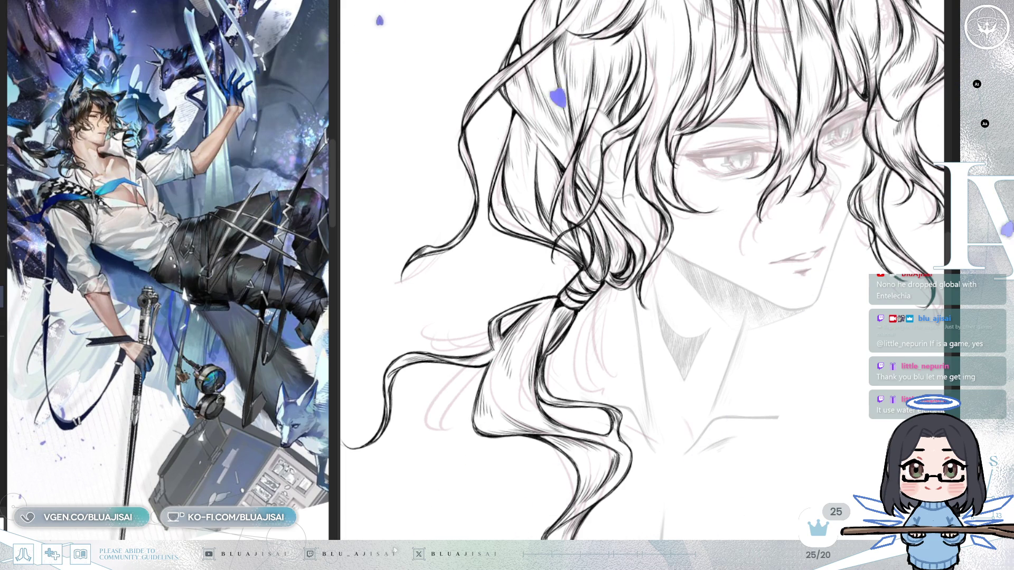
{"action": "key", "text": "ctrl+0"}
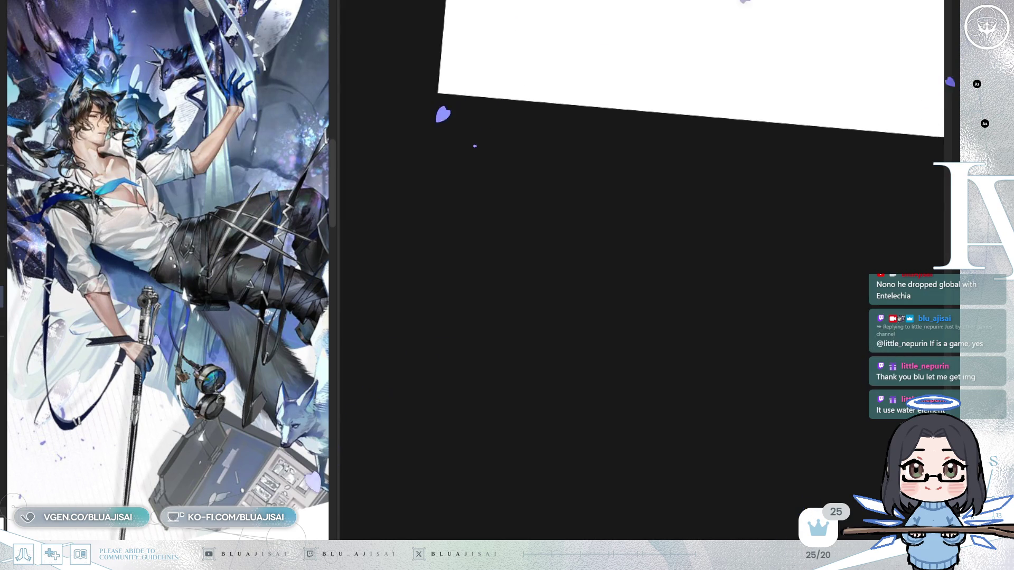
Step: Reset the canvas rotation upright and mirror the view to check the whole bust
{"action": "key", "text": "ctrl+1"}
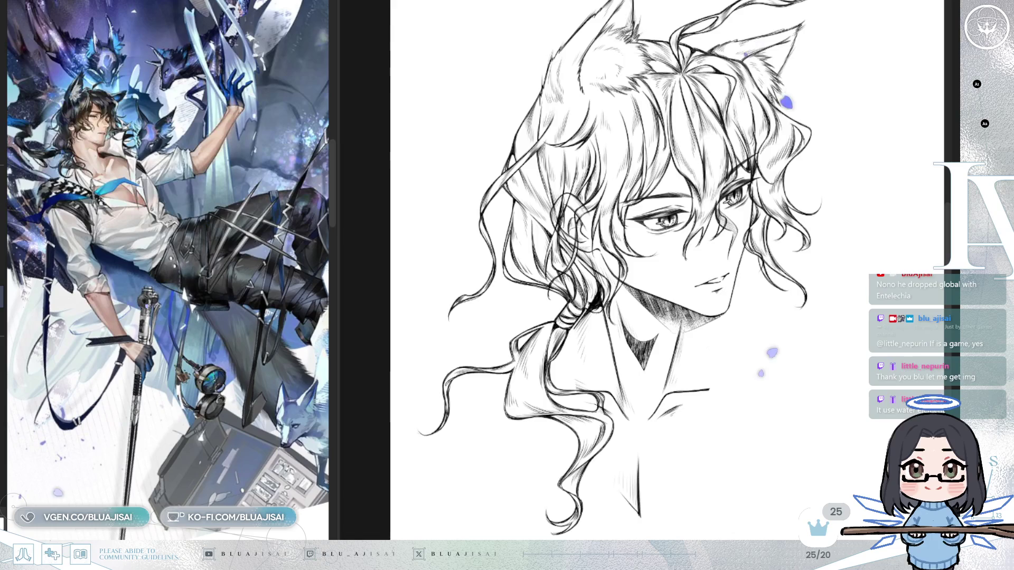
{"action": "key", "text": "h"}
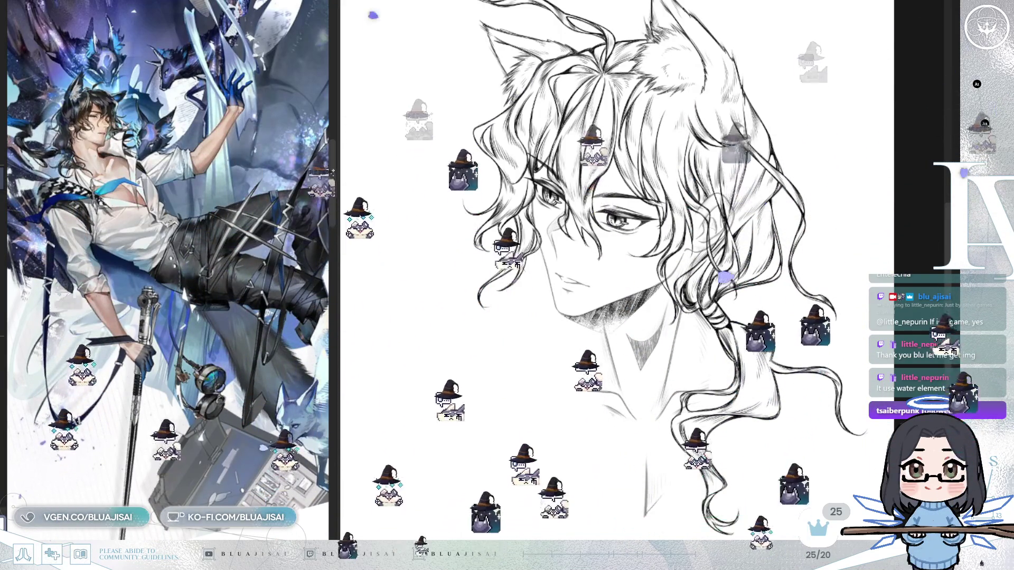
{"action": "left_click_drag", "start_coordinate": [608, 264], "coordinate": [626, 285]}
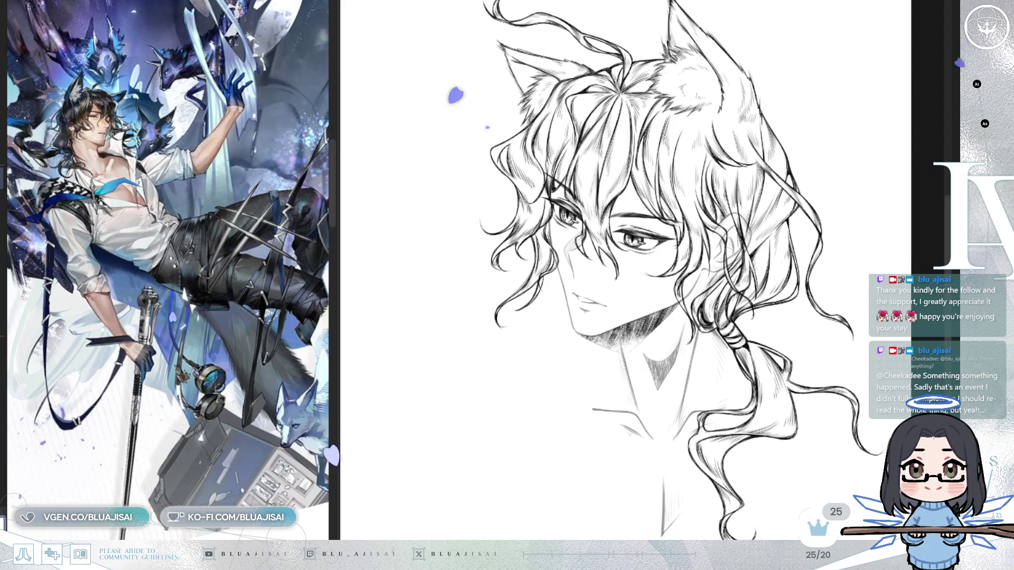
{"action": "scroll", "coordinate": [544, 245], "scroll_direction": "up", "scroll_amount": 5}
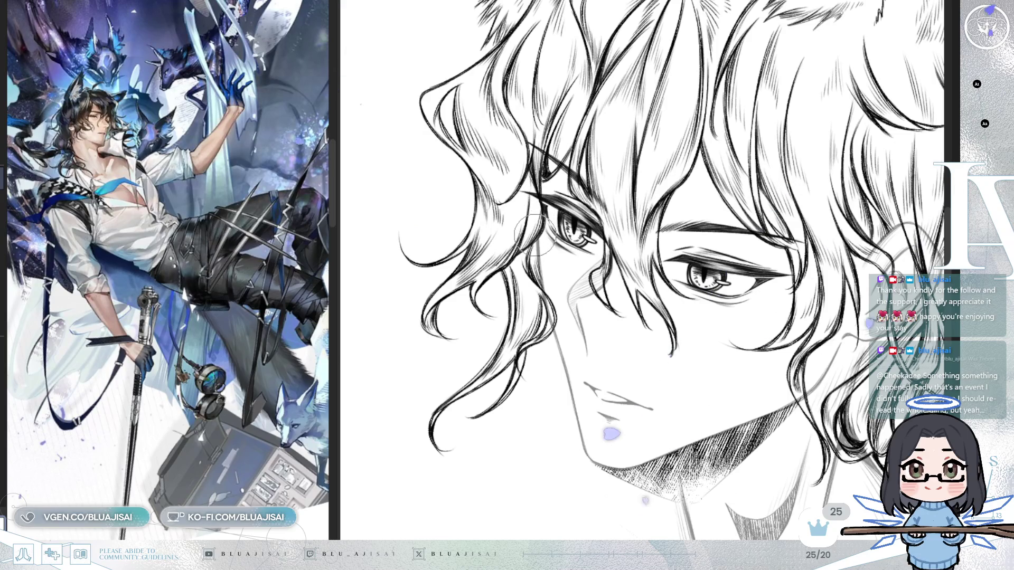
{"action": "scroll", "coordinate": [534, 231], "scroll_direction": "up", "scroll_amount": 2}
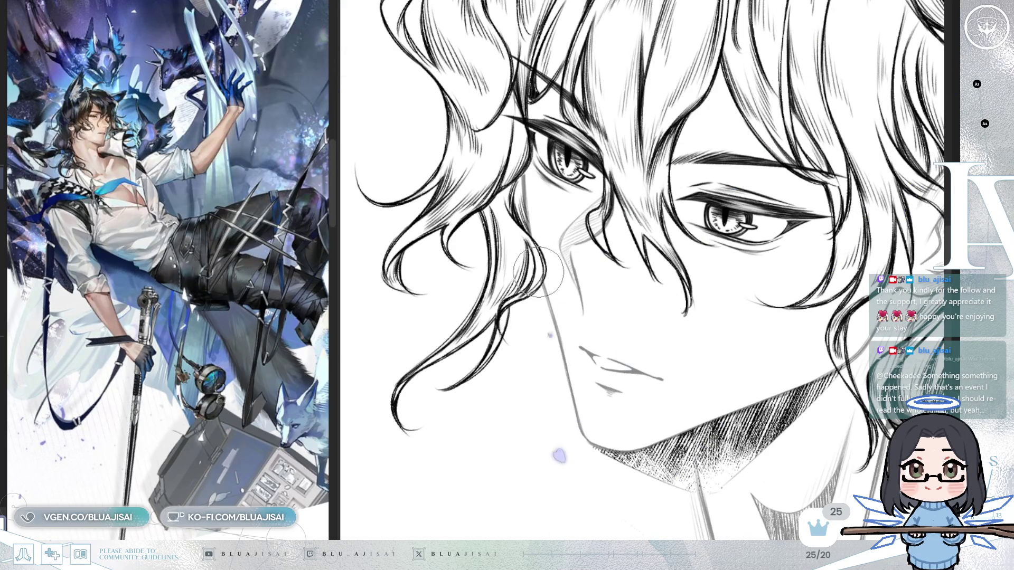
{"action": "scroll", "coordinate": [536, 280], "scroll_direction": "right", "scroll_amount": 2}
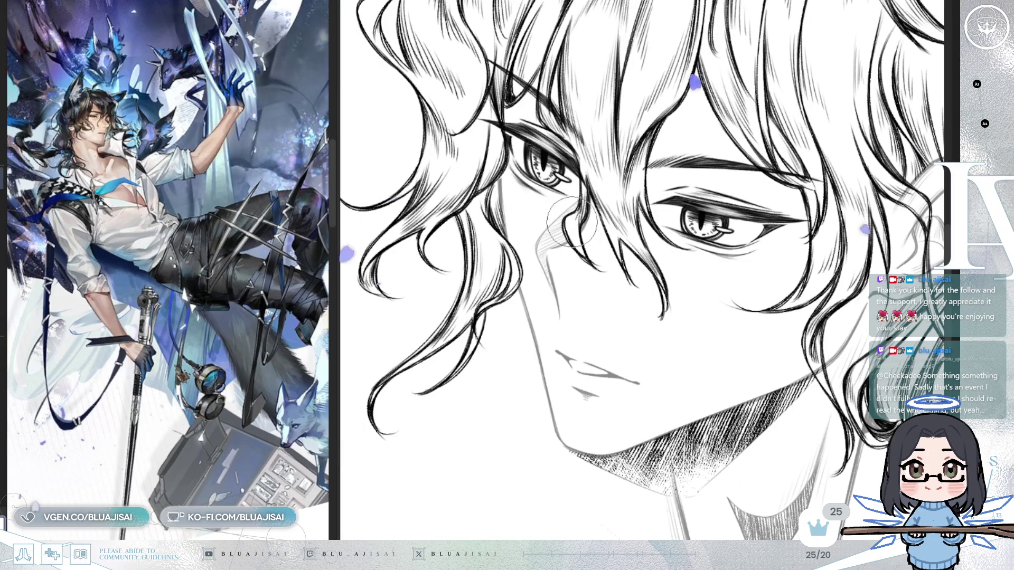
{"action": "mouse_move", "coordinate": [766, 156]}
{"action": "left_mouse_down"}
{"action": "mouse_move", "coordinate": [657, 106]}
{"action": "mouse_move", "coordinate": [604, 105]}
{"action": "left_mouse_up"}
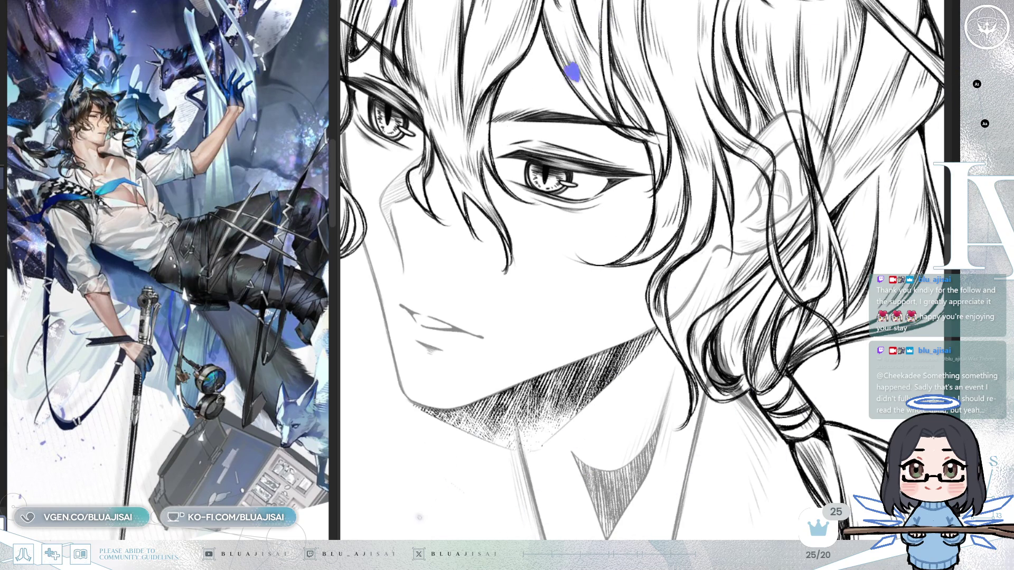
{"action": "left_click_drag", "start_coordinate": [779, 233], "coordinate": [750, 278]}
{"action": "key", "text": "h"}
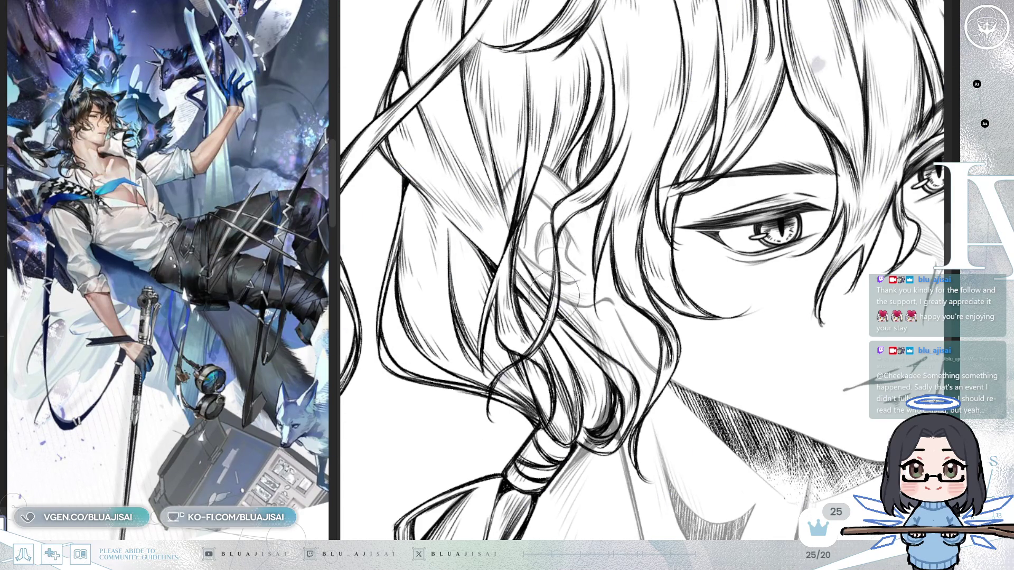
{"action": "scroll", "coordinate": [651, 228], "scroll_direction": "right", "scroll_amount": 5}
{"action": "scroll", "coordinate": [651, 228], "scroll_direction": "down", "scroll_amount": 3}
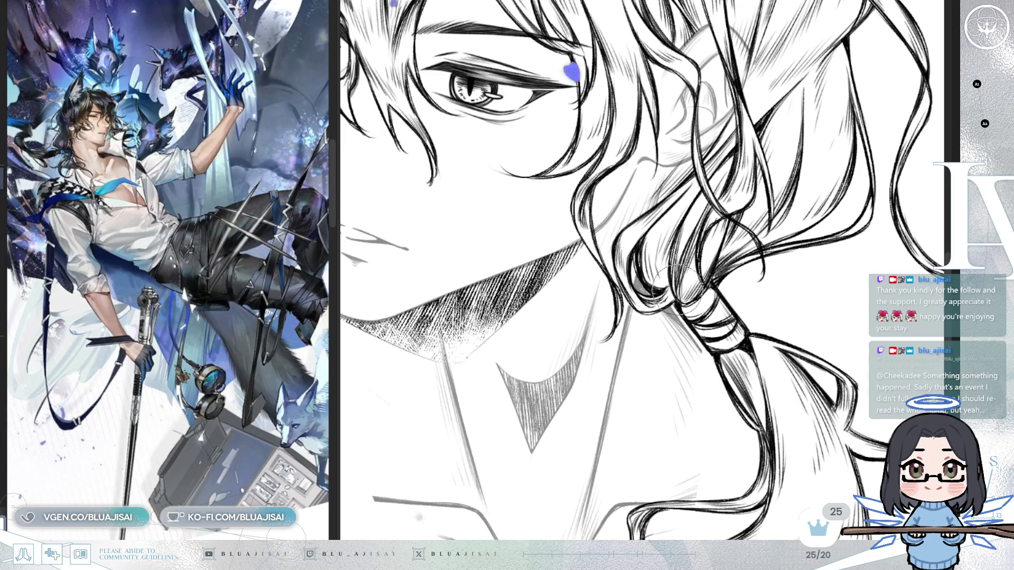
Step: Add hatched shading to the wavy strands around the ear and above the braid
{"action": "scroll", "coordinate": [660, 285], "scroll_direction": "down", "scroll_amount": 2}
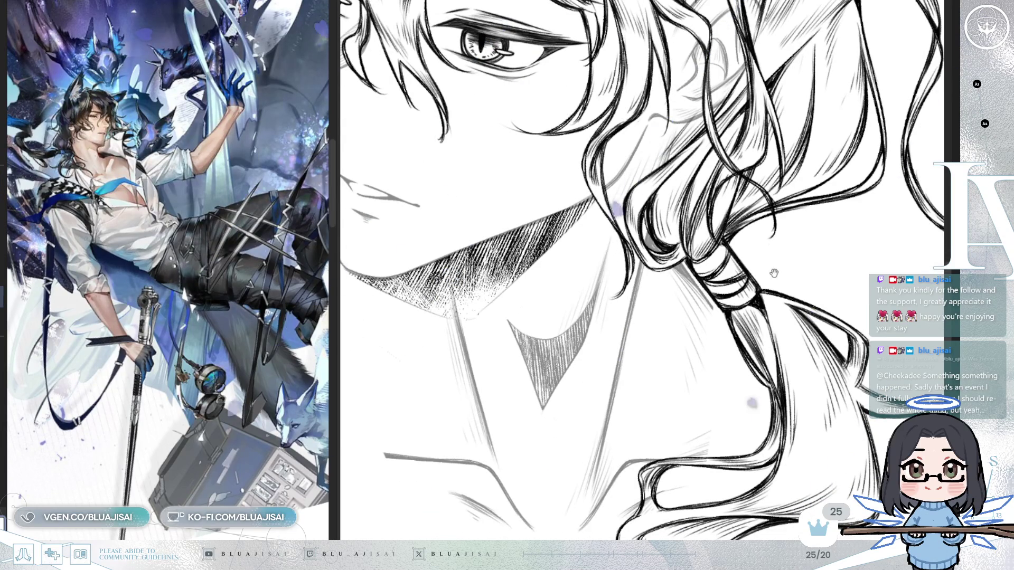
{"action": "scroll", "coordinate": [766, 169], "scroll_direction": "down", "scroll_amount": 2}
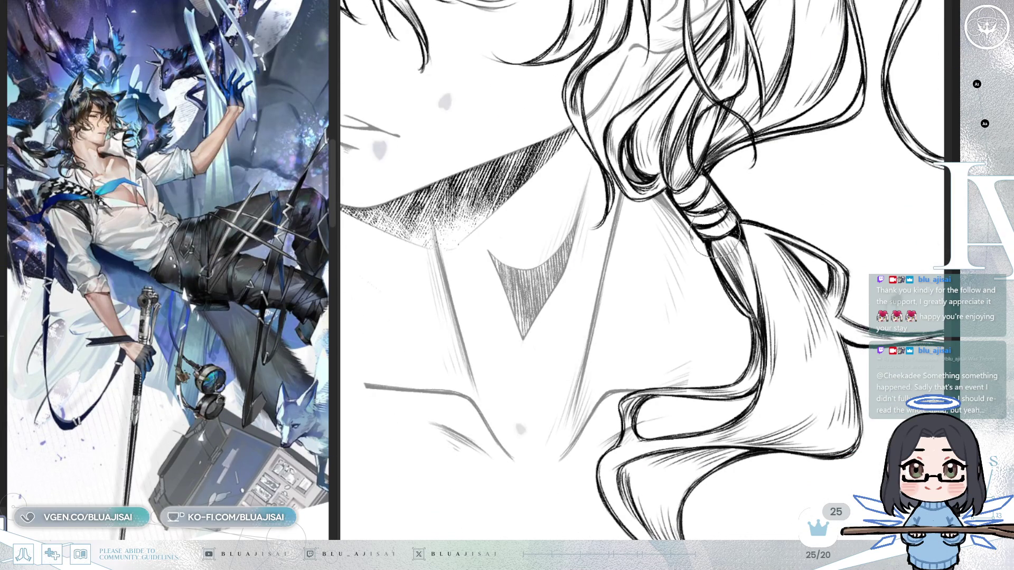
{"action": "scroll", "coordinate": [720, 248], "scroll_direction": "down", "scroll_amount": 3}
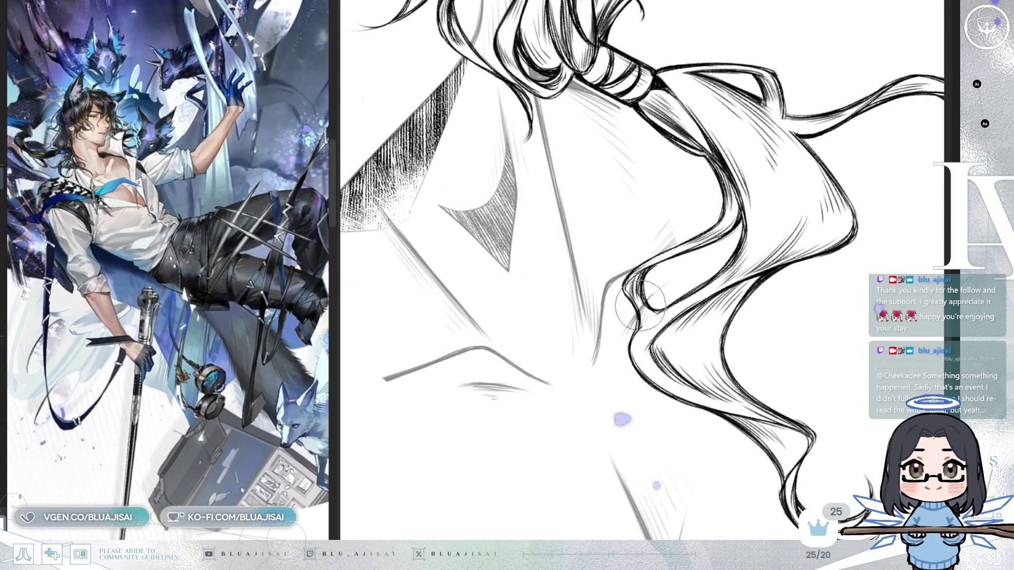
{"action": "scroll", "coordinate": [695, 261], "scroll_direction": "down", "scroll_amount": 2}
{"action": "scroll", "coordinate": [695, 261], "scroll_direction": "down", "scroll_amount": 5}
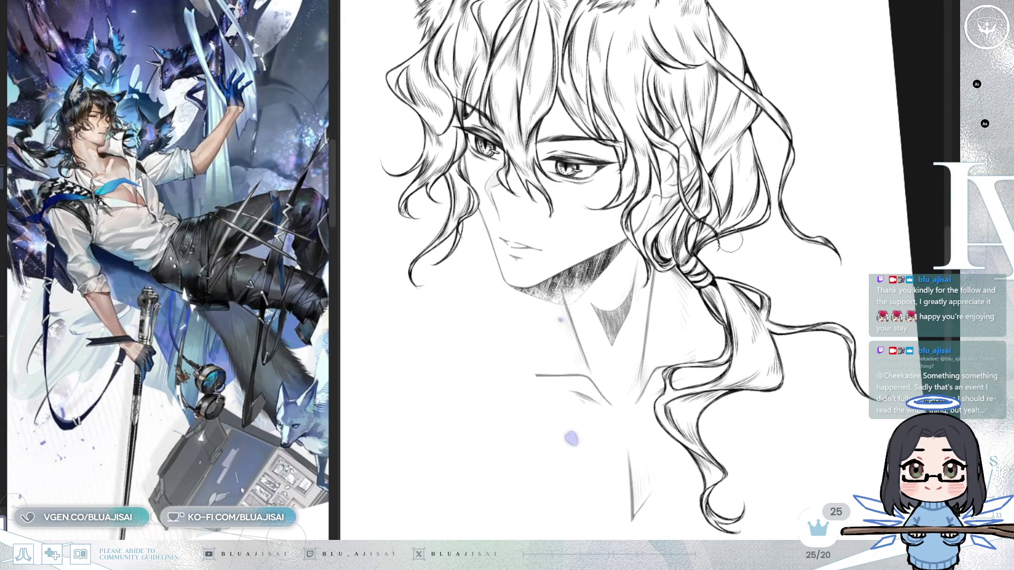
{"action": "scroll", "coordinate": [735, 249], "scroll_direction": "up", "scroll_amount": 3}
{"action": "scroll", "coordinate": [674, 63], "scroll_direction": "up", "scroll_amount": 3}
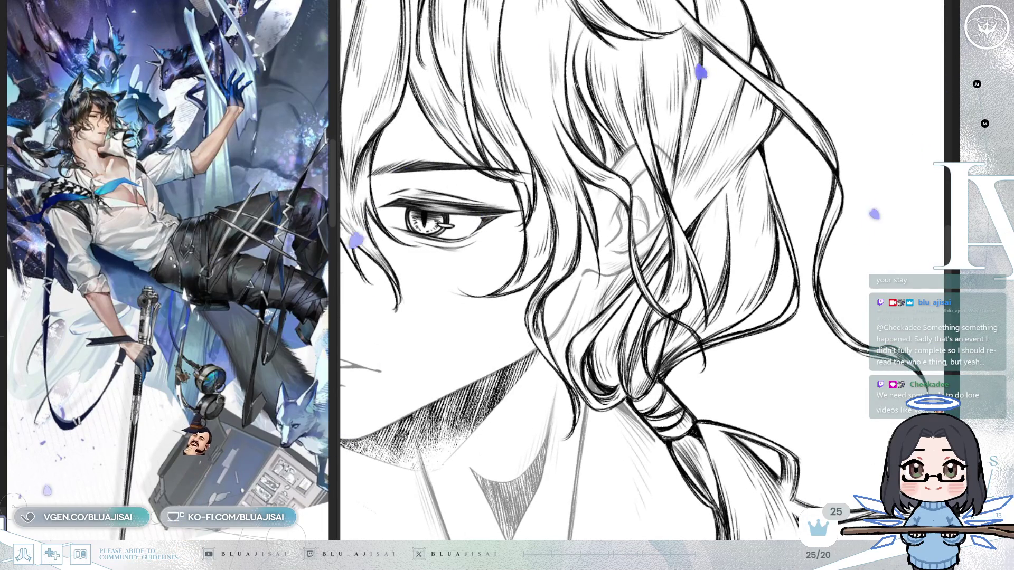
{"action": "key", "text": "h"}
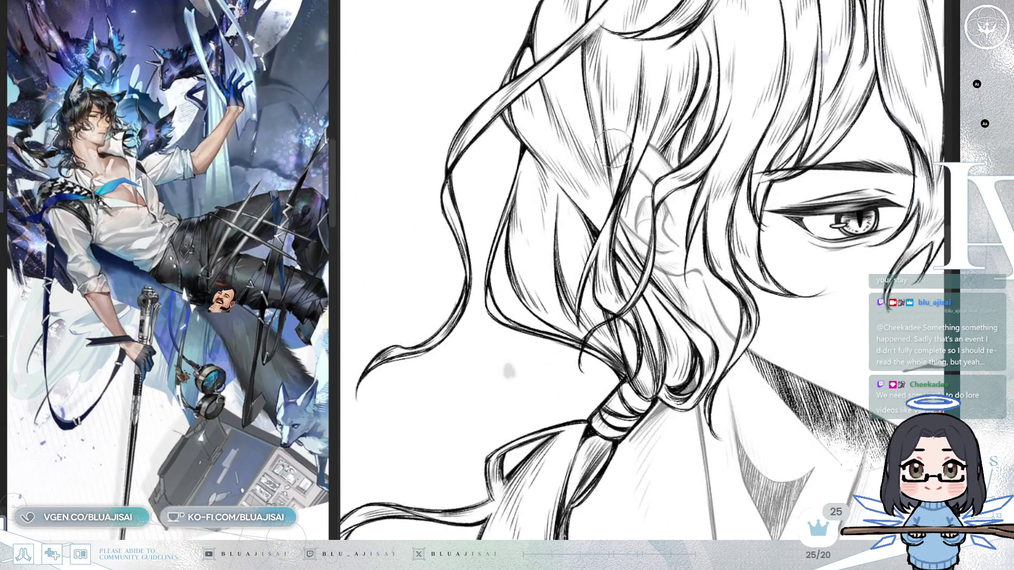
{"action": "scroll", "coordinate": [619, 148], "scroll_direction": "up", "scroll_amount": 2}
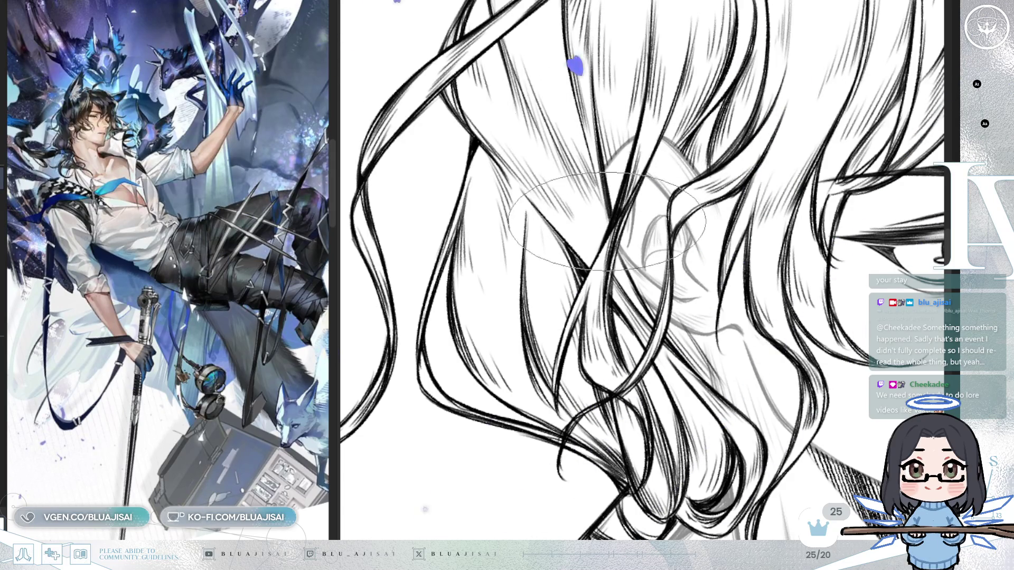
{"action": "scroll", "coordinate": [596, 214], "scroll_direction": "down", "scroll_amount": 5}
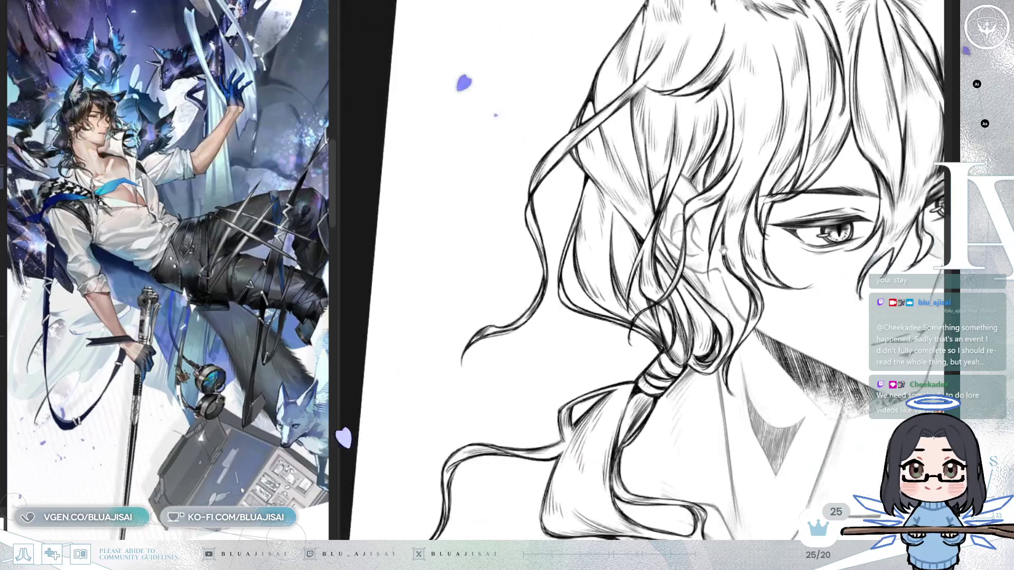
{"action": "scroll", "coordinate": [708, 185], "scroll_direction": "down", "scroll_amount": 1}
{"action": "scroll", "coordinate": [750, 193], "scroll_direction": "down", "scroll_amount": 1}
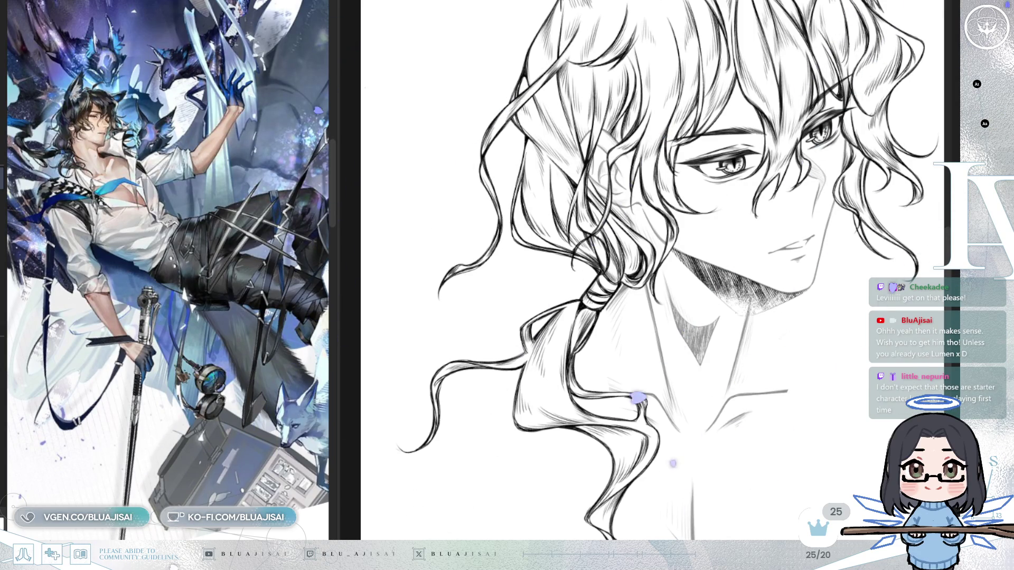
Step: Fill the hair strands behind the face down to the braid with denser hatch lines
{"action": "scroll", "coordinate": [749, 69], "scroll_direction": "right", "scroll_amount": 2}
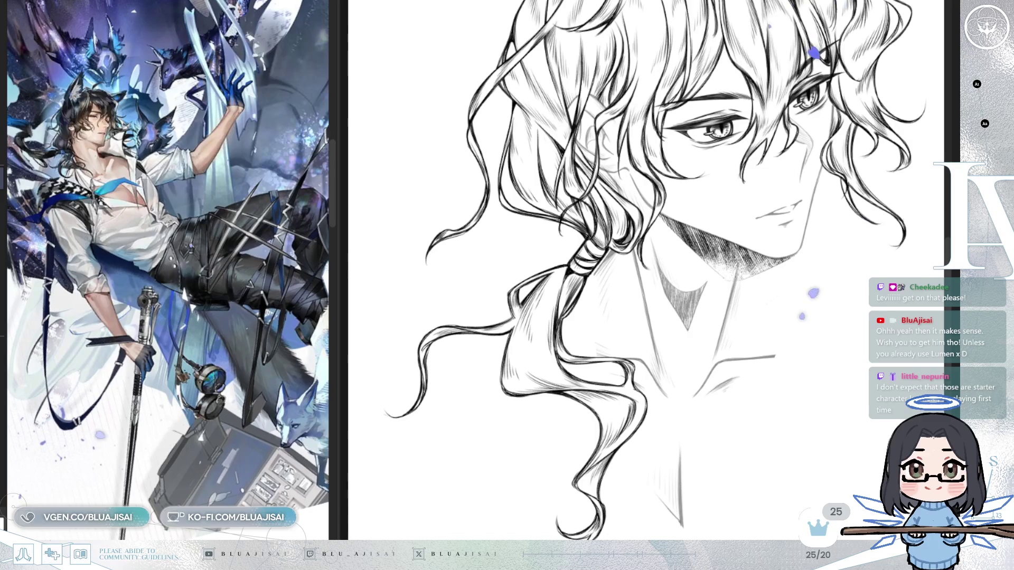
Step: Make the neck lines and V-shaped throat shading bolder, then unmirror the canvas
{"action": "scroll", "coordinate": [792, 343], "scroll_direction": "right", "scroll_amount": 2}
{"action": "scroll", "coordinate": [808, 401], "scroll_direction": "down", "scroll_amount": 1}
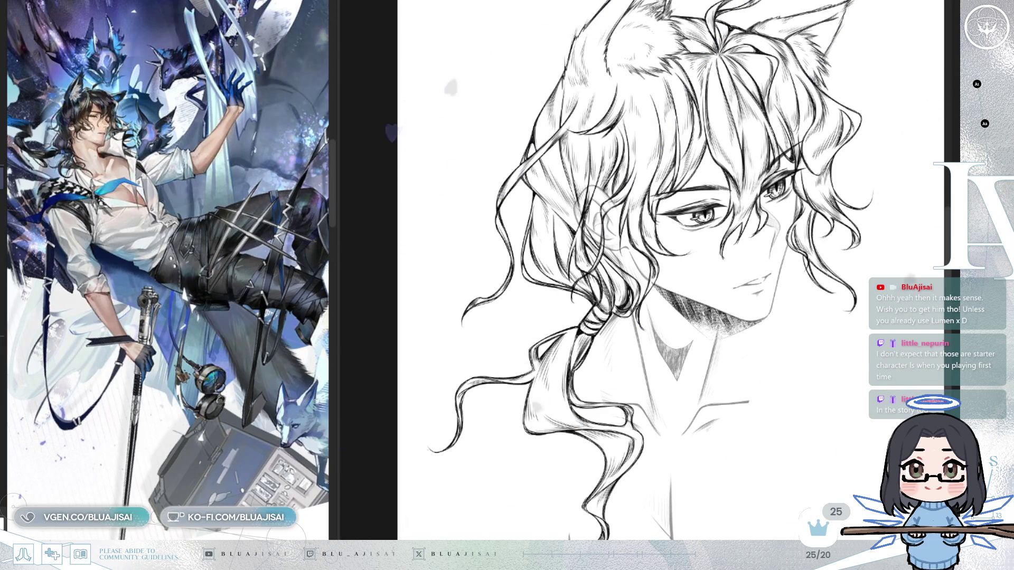
{"action": "key", "text": "ctrl+z"}
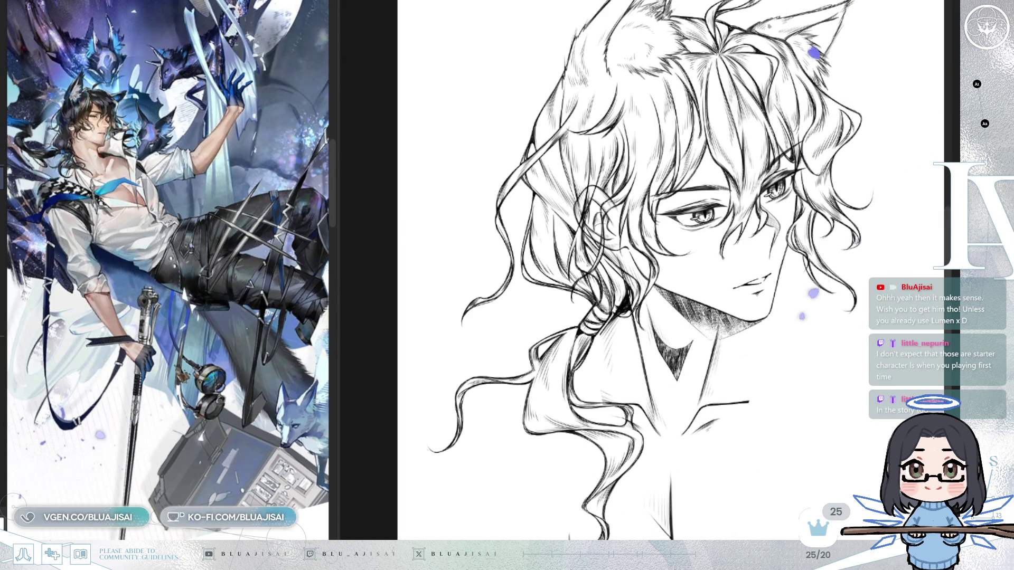
{"action": "key", "text": "h"}
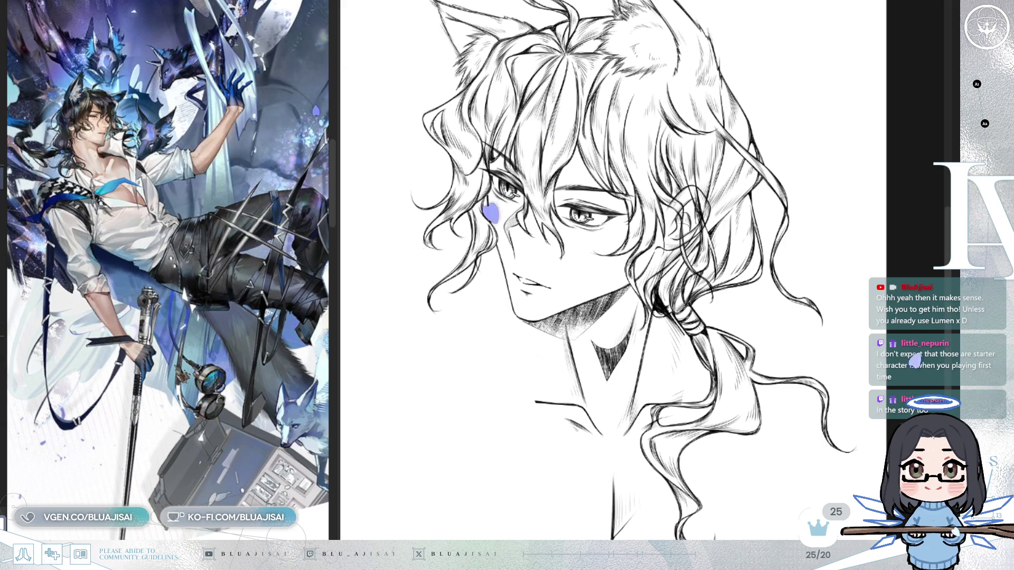
{"action": "scroll", "coordinate": [520, 217], "scroll_direction": "up", "scroll_amount": 3}
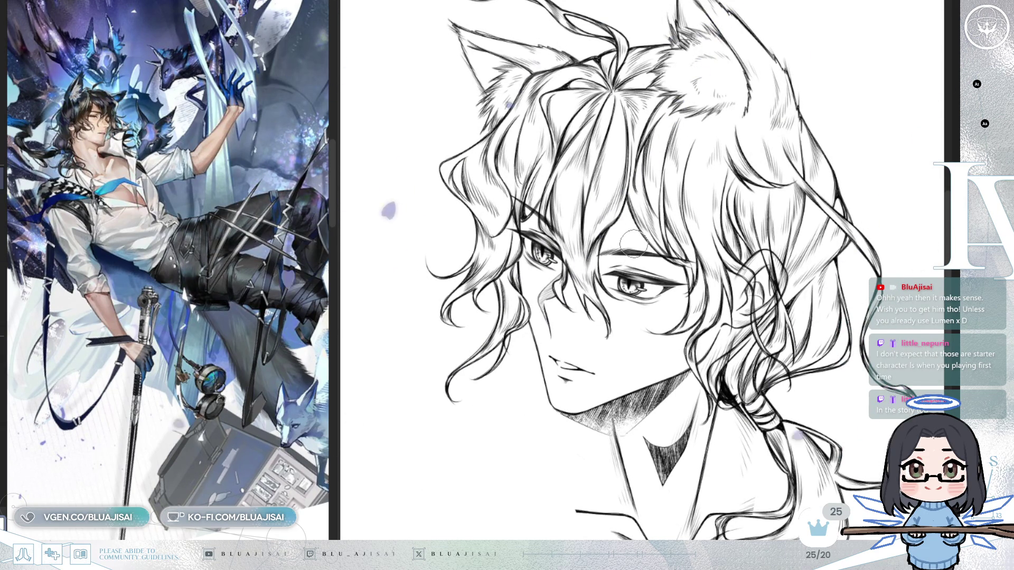
{"action": "scroll", "coordinate": [634, 244], "scroll_direction": "up", "scroll_amount": 3}
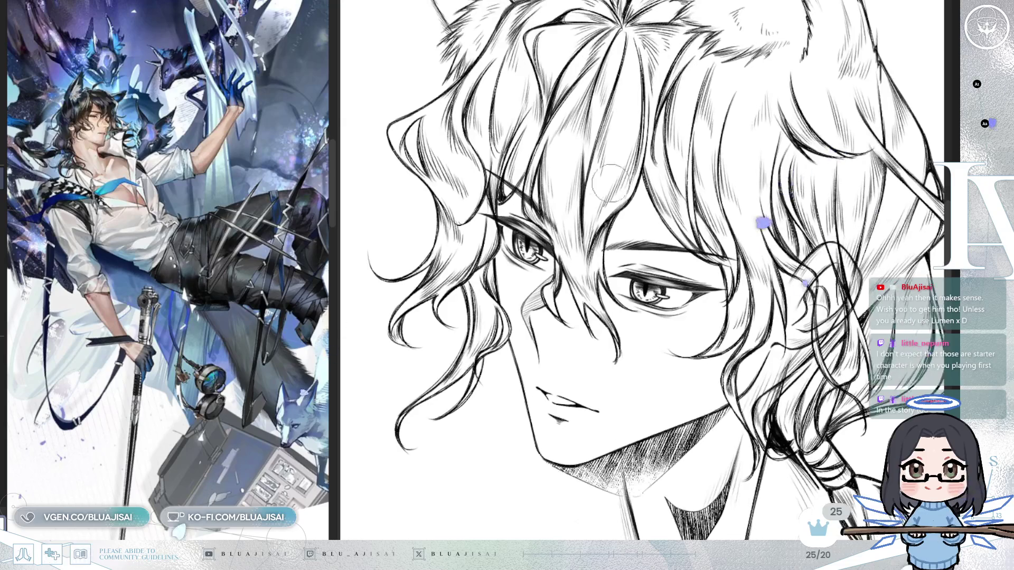
{"action": "scroll", "coordinate": [593, 176], "scroll_direction": "up", "scroll_amount": 1}
{"action": "scroll", "coordinate": [489, 244], "scroll_direction": "up", "scroll_amount": 1}
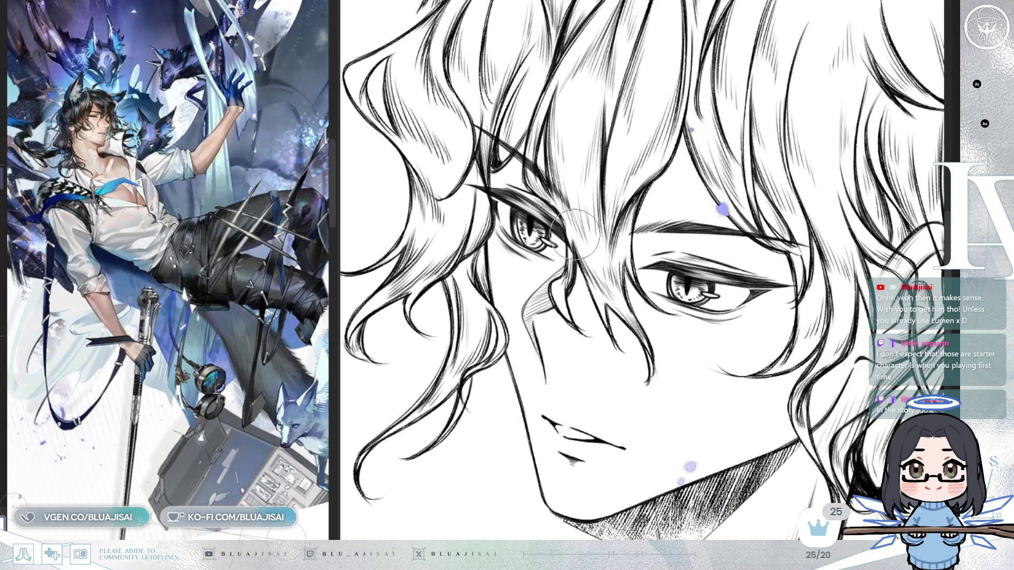
{"action": "scroll", "coordinate": [581, 264], "scroll_direction": "right", "scroll_amount": 5}
{"action": "scroll", "coordinate": [581, 264], "scroll_direction": "down", "scroll_amount": 3}
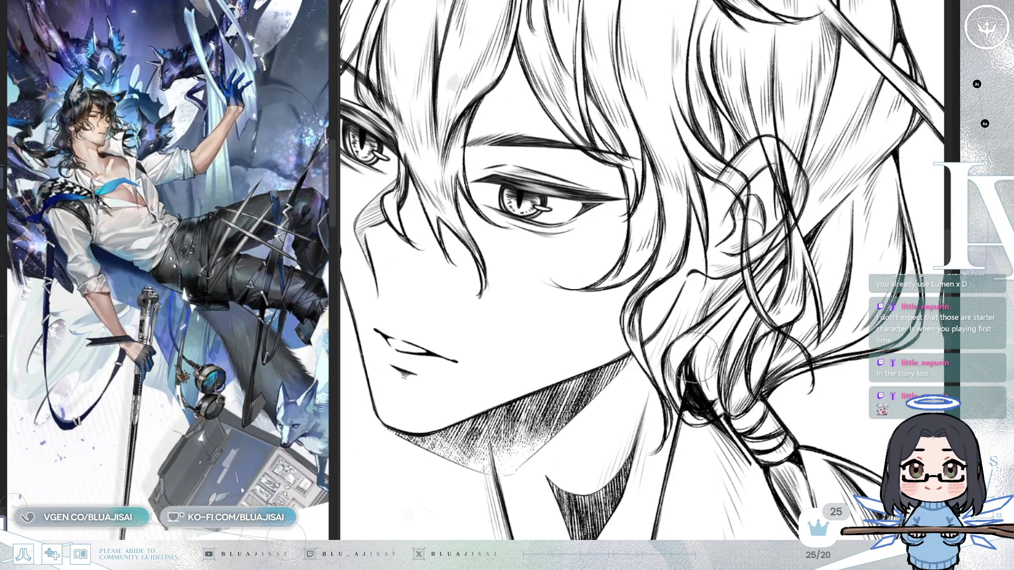
{"action": "key", "text": "End"}
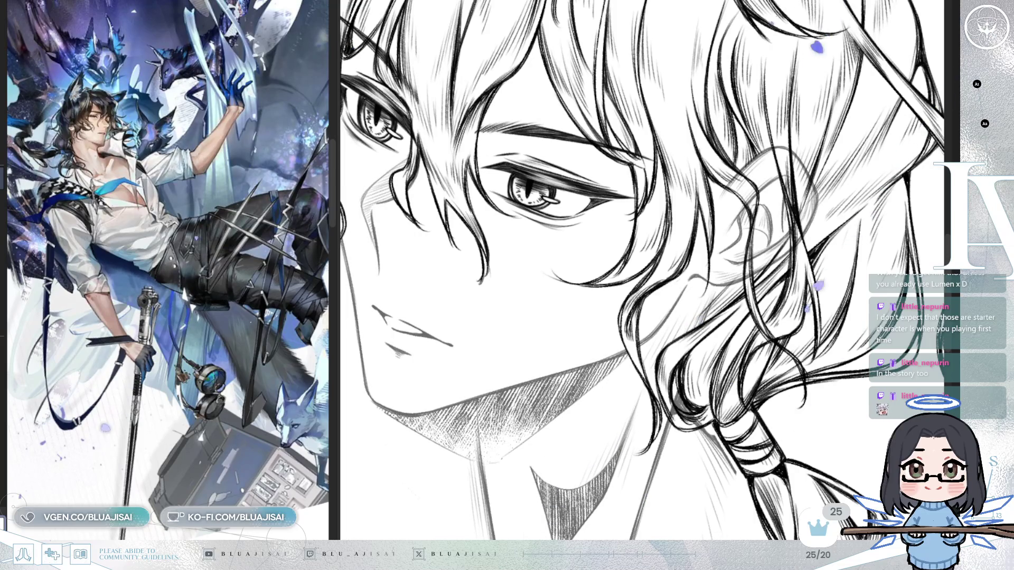
{"action": "left_click_drag", "start_coordinate": [829, 450], "coordinate": [813, 350]}
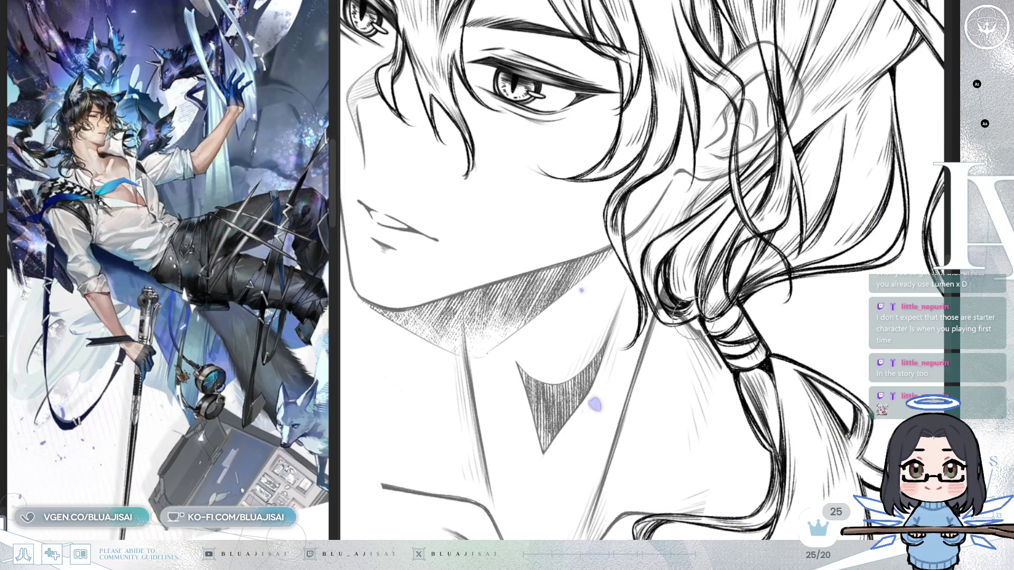
Step: Mirror the view, center the hair around the ear, and add fine hatch shading there
{"action": "key", "text": "h"}
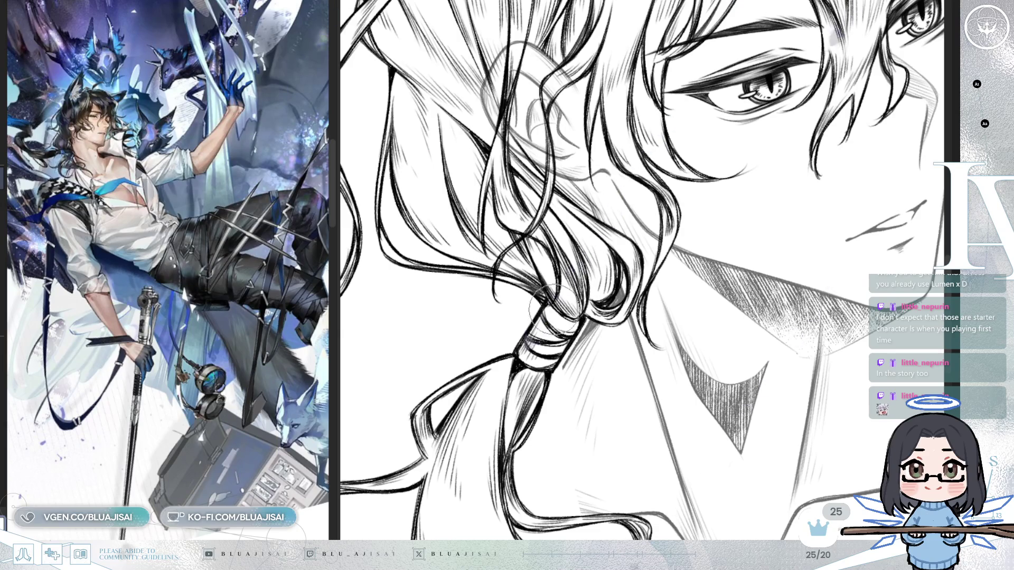
{"action": "mouse_move", "coordinate": [596, 354]}
{"action": "left_mouse_down"}
{"action": "mouse_move", "coordinate": [578, 407]}
{"action": "mouse_move", "coordinate": [560, 285]}
{"action": "left_mouse_up"}
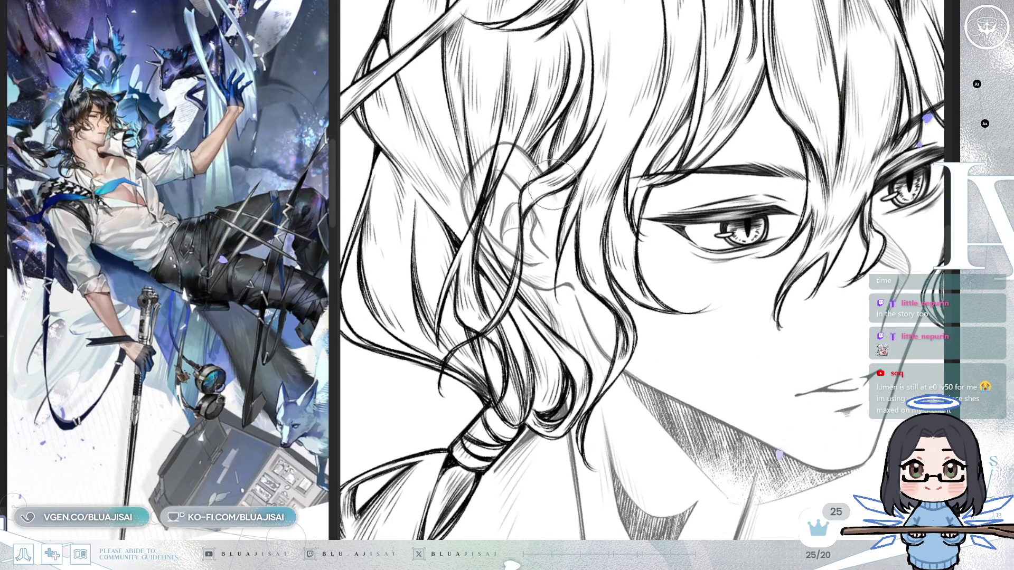
{"action": "left_click_drag", "start_coordinate": [560, 174], "coordinate": [572, 158]}
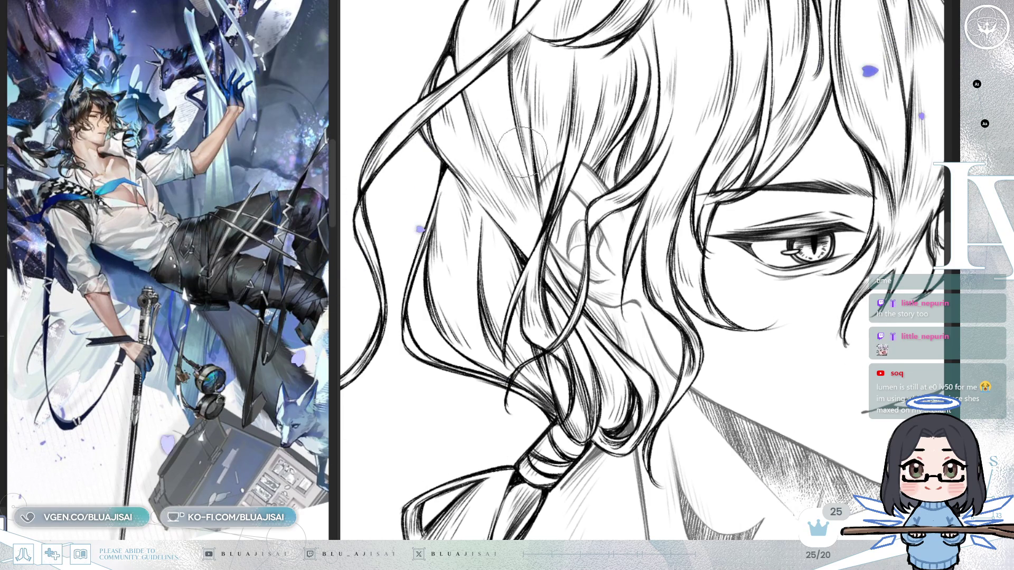
{"action": "left_click_drag", "start_coordinate": [569, 185], "coordinate": [588, 219]}
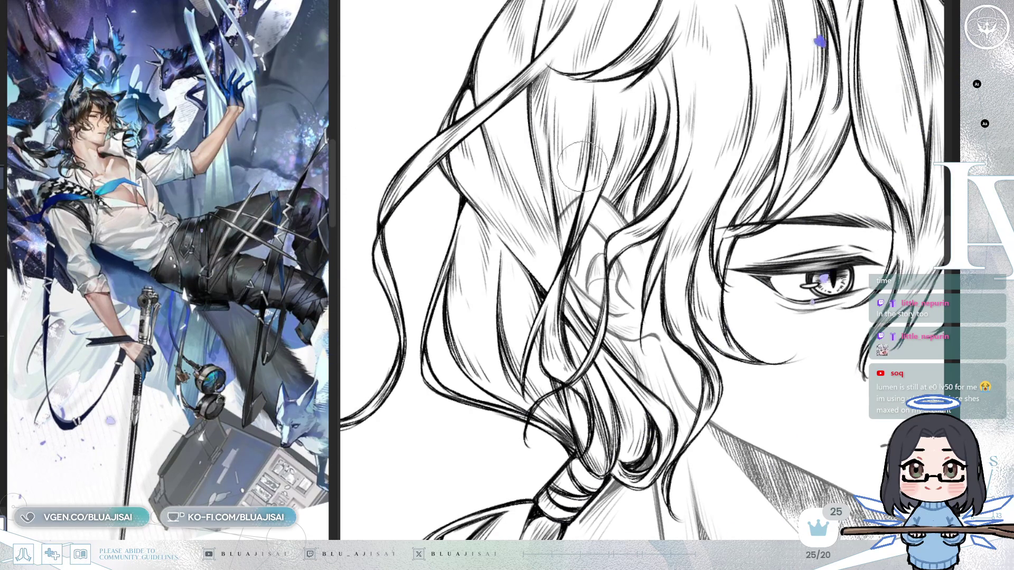
{"action": "left_click_drag", "start_coordinate": [583, 193], "coordinate": [586, 204]}
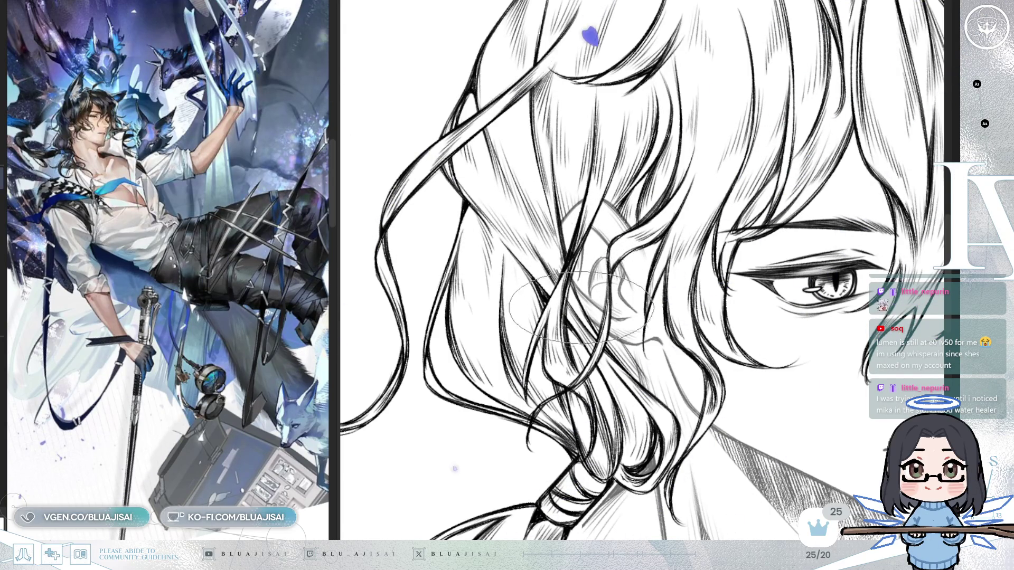
Step: Zoom and pan to a close view of the inked eyes, face, hair and jaw hatching
{"action": "scroll", "coordinate": [759, 220], "scroll_direction": "down", "scroll_amount": 1}
{"action": "scroll", "coordinate": [759, 219], "scroll_direction": "down", "scroll_amount": 1}
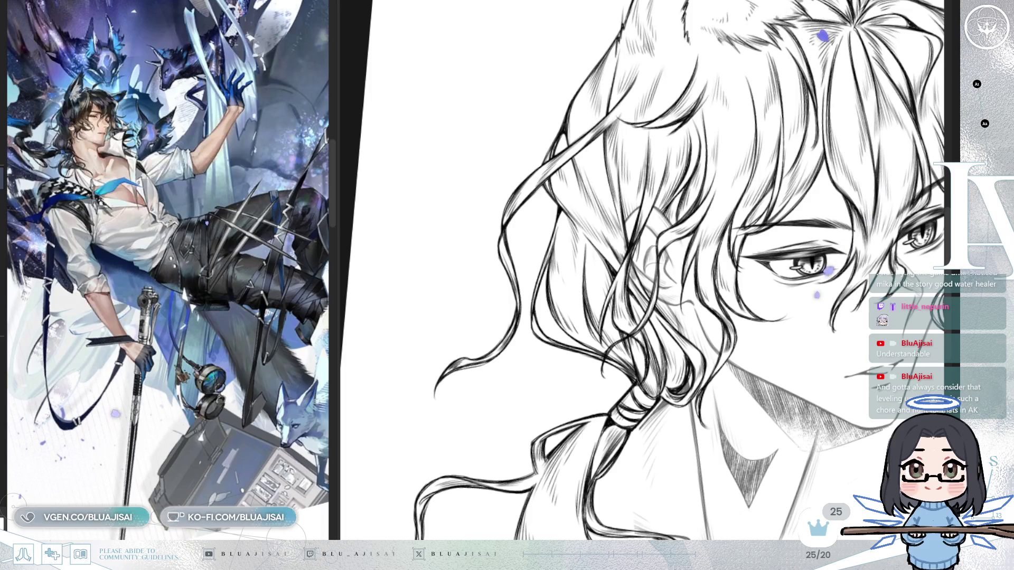
{"action": "left_click_drag", "start_coordinate": [825, 283], "coordinate": [790, 225]}
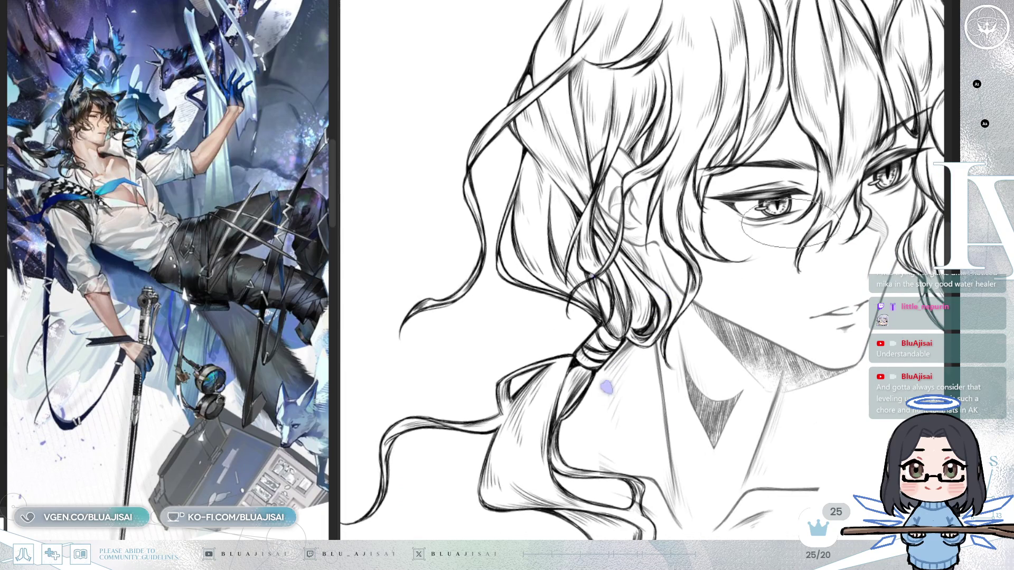
{"action": "left_click_drag", "start_coordinate": [782, 264], "coordinate": [786, 238]}
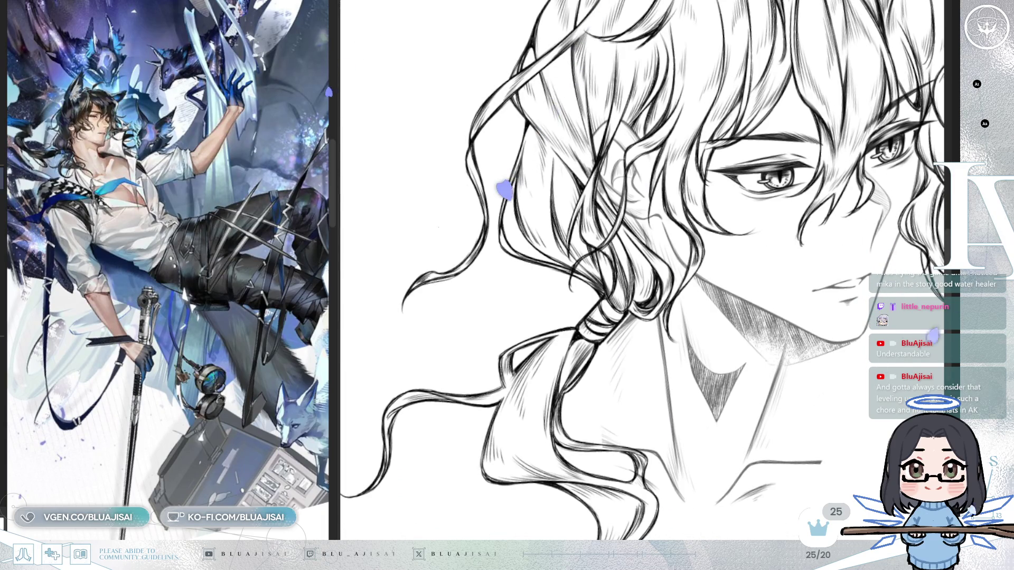
{"action": "mouse_move", "coordinate": [819, 258]}
{"action": "left_mouse_down"}
{"action": "mouse_move", "coordinate": [779, 293]}
{"action": "mouse_move", "coordinate": [771, 219]}
{"action": "left_mouse_up"}
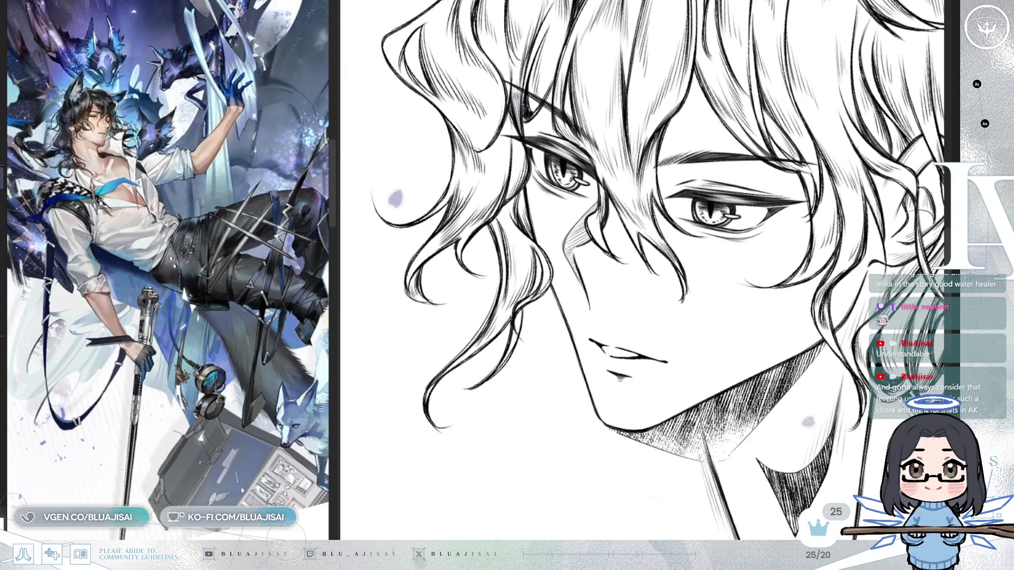
{"action": "scroll", "coordinate": [600, 200], "scroll_direction": "up", "scroll_amount": 2}
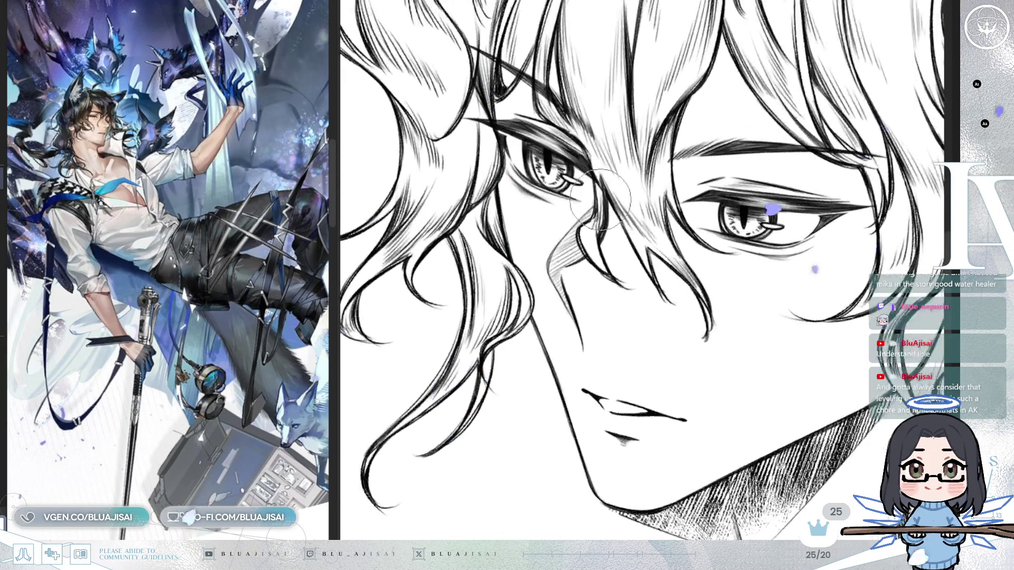
Step: Show the shoulder and collar sketch layer, faded to light grey as a guide
{"action": "scroll", "coordinate": [601, 199], "scroll_direction": "up", "scroll_amount": 1}
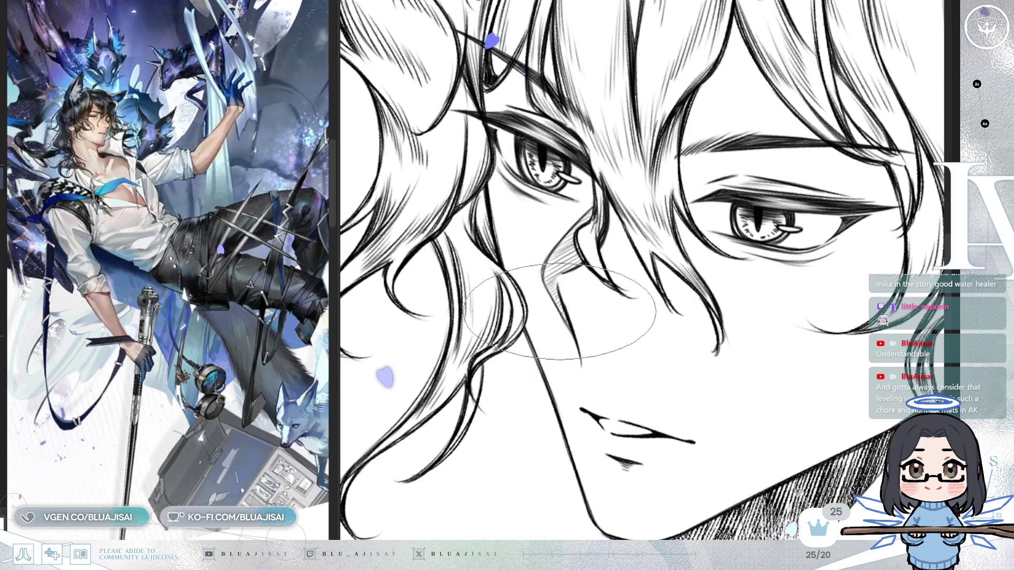
{"action": "scroll", "coordinate": [568, 306], "scroll_direction": "down", "scroll_amount": 3}
{"action": "scroll", "coordinate": [824, 164], "scroll_direction": "down", "scroll_amount": 1}
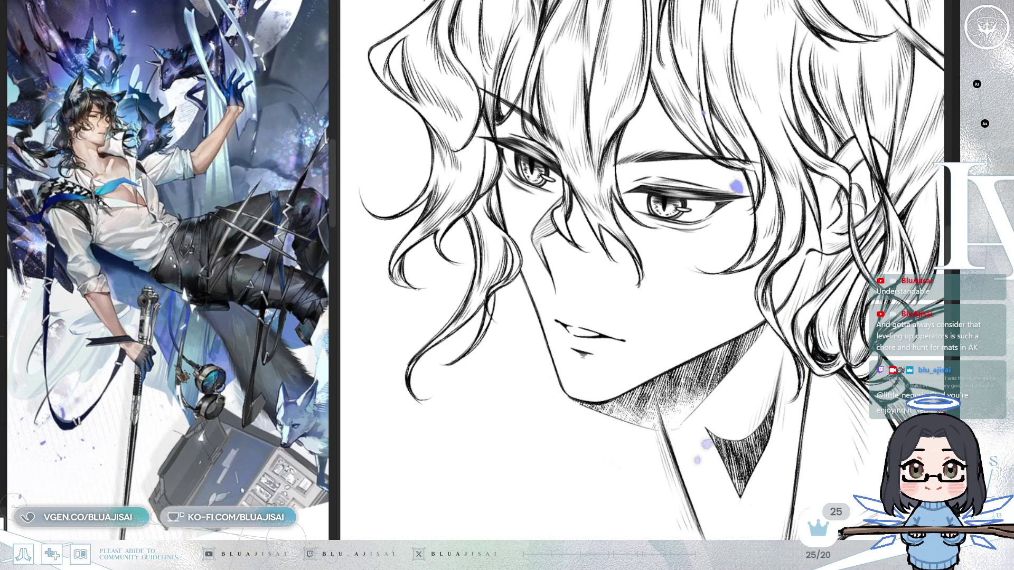
{"action": "key", "text": "ctrl+z"}
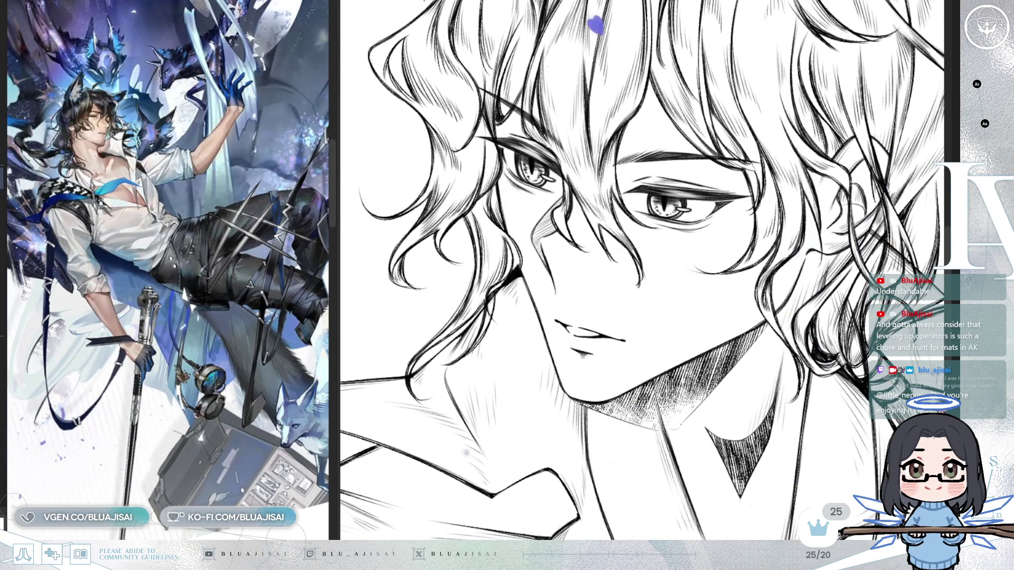
{"action": "key", "text": "ctrl+z"}
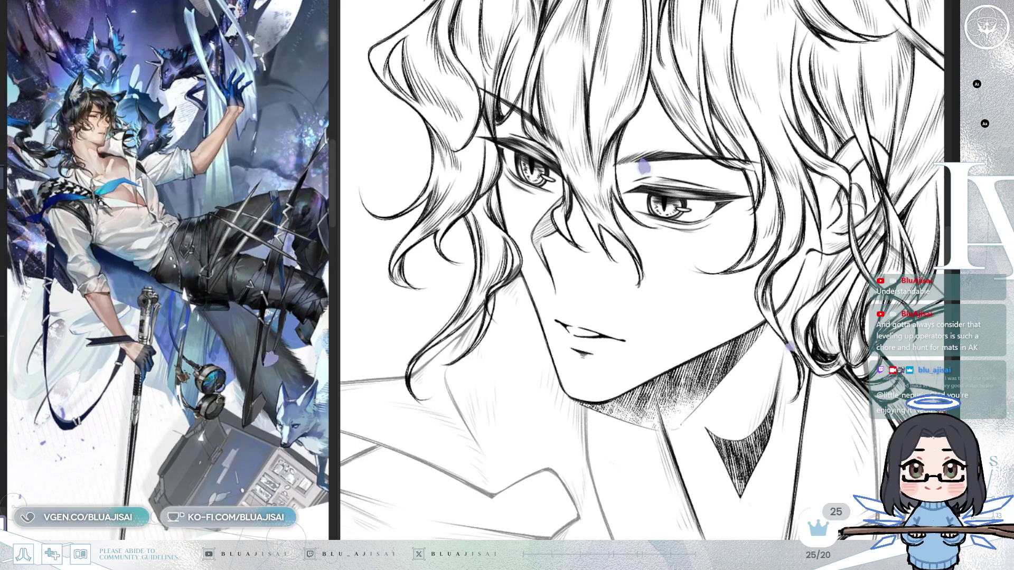
{"action": "scroll", "coordinate": [698, 224], "scroll_direction": "up", "scroll_amount": 3}
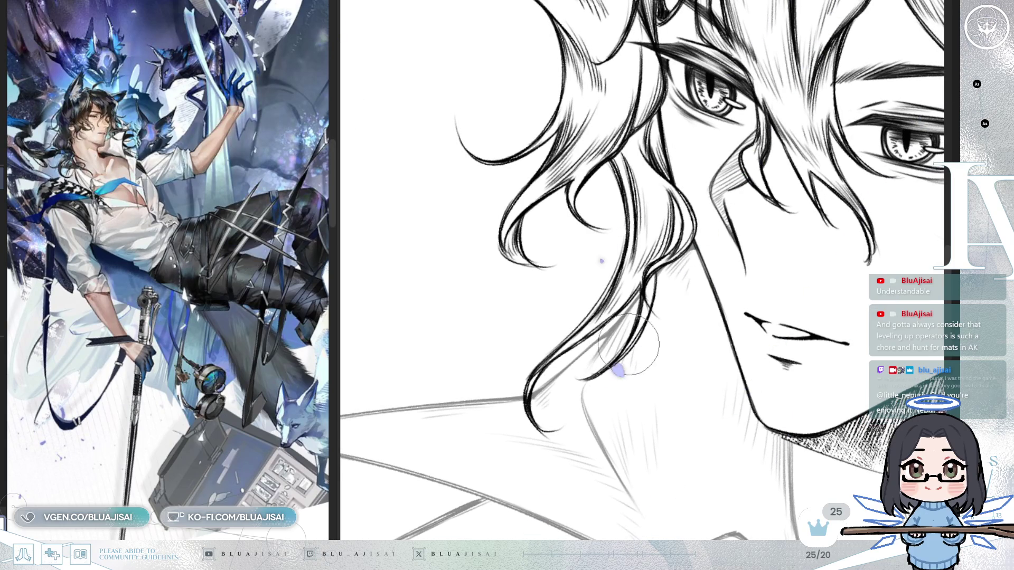
{"action": "mouse_move", "coordinate": [713, 297]}
{"action": "left_mouse_down"}
{"action": "mouse_move", "coordinate": [578, 341]}
{"action": "mouse_move", "coordinate": [519, 283]}
{"action": "left_mouse_up"}
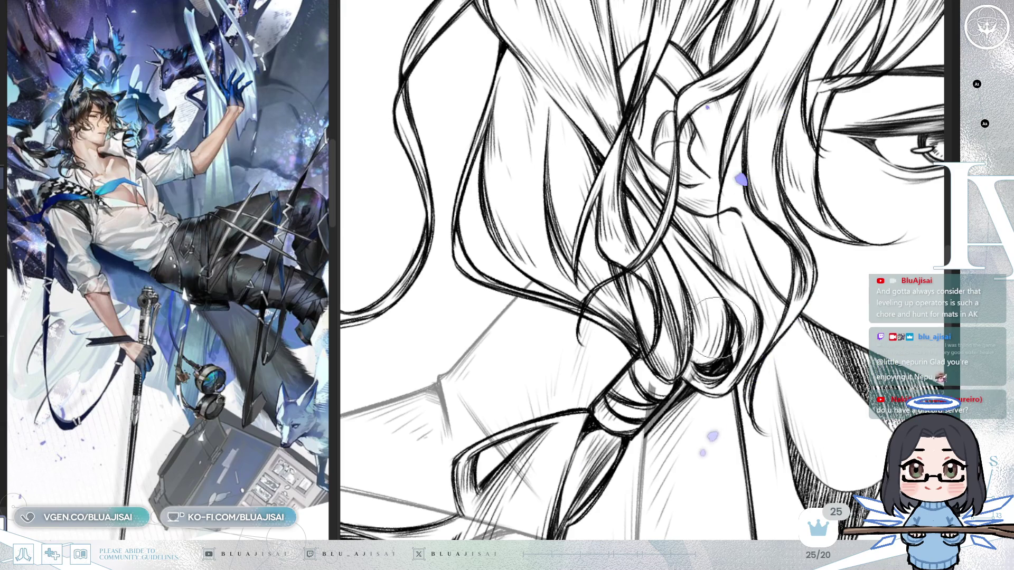
Step: Pan down the braid to its tie and strands over the collar, rotating the view
{"action": "left_click_drag", "start_coordinate": [696, 370], "coordinate": [664, 278]}
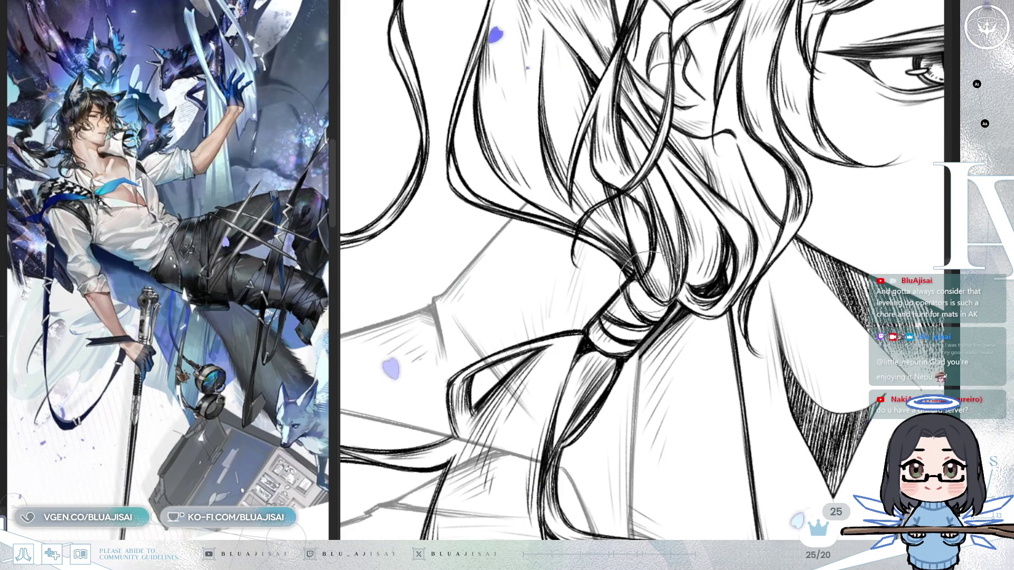
{"action": "left_click_drag", "start_coordinate": [624, 294], "coordinate": [719, 193]}
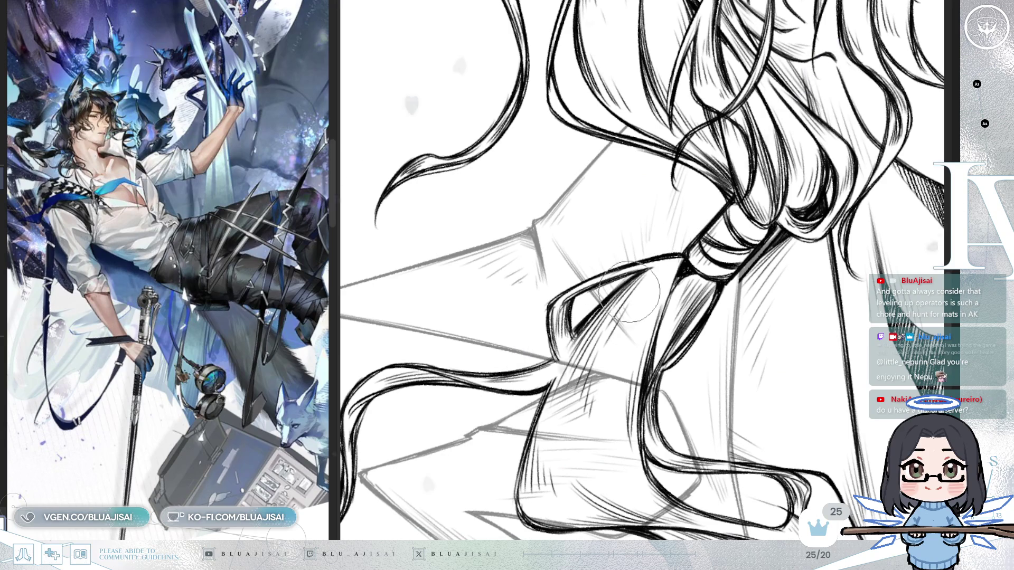
{"action": "left_click_drag", "start_coordinate": [603, 384], "coordinate": [645, 365]}
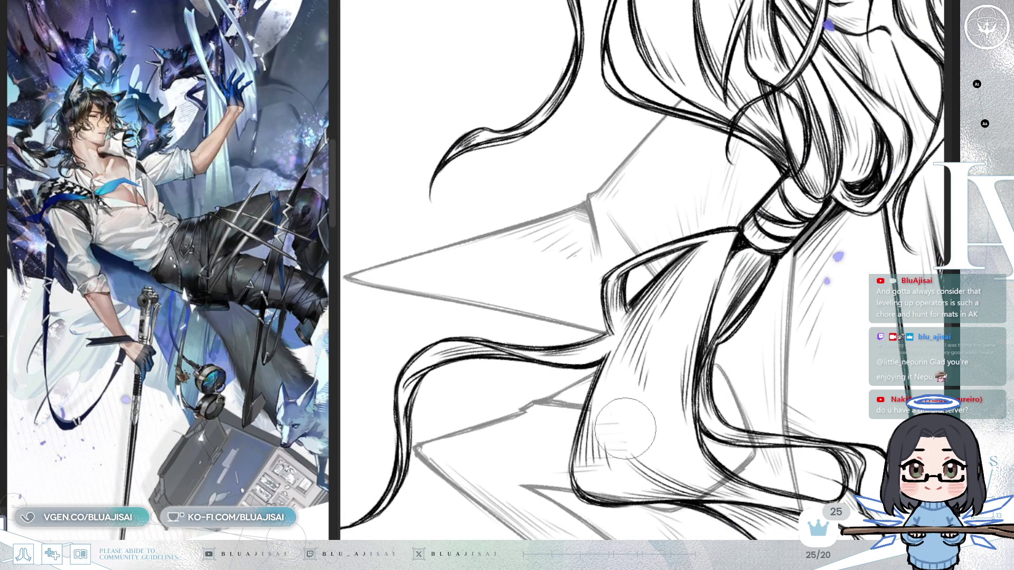
{"action": "left_click_drag", "start_coordinate": [592, 436], "coordinate": [543, 273]}
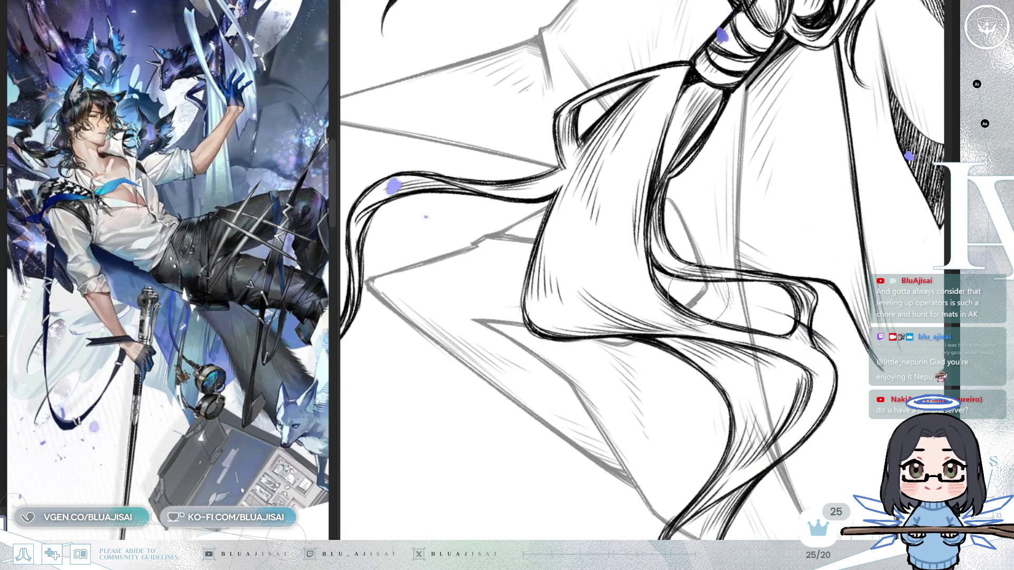
{"action": "key", "text": "minus"}
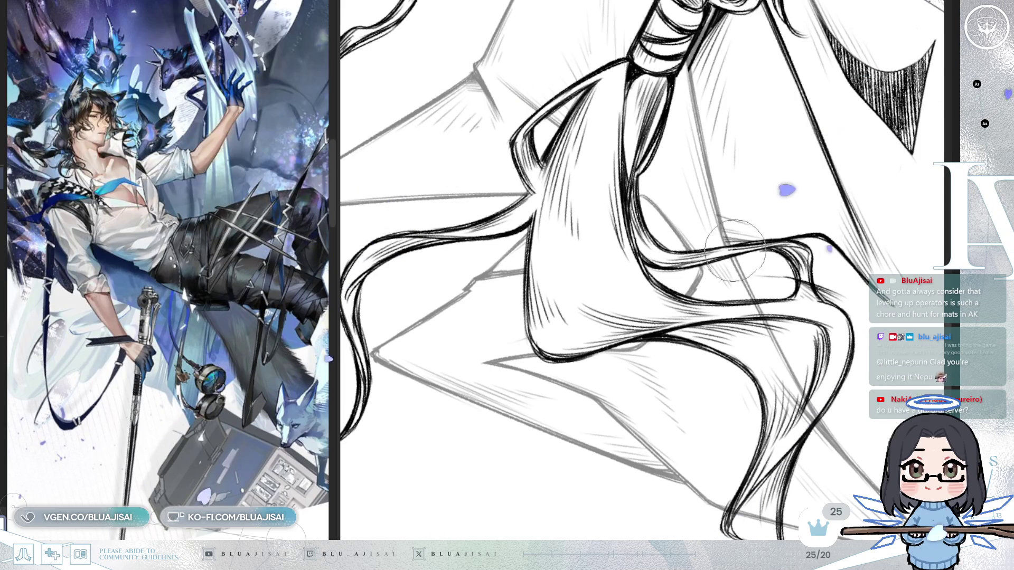
{"action": "scroll", "coordinate": [729, 251], "scroll_direction": "down", "scroll_amount": 3}
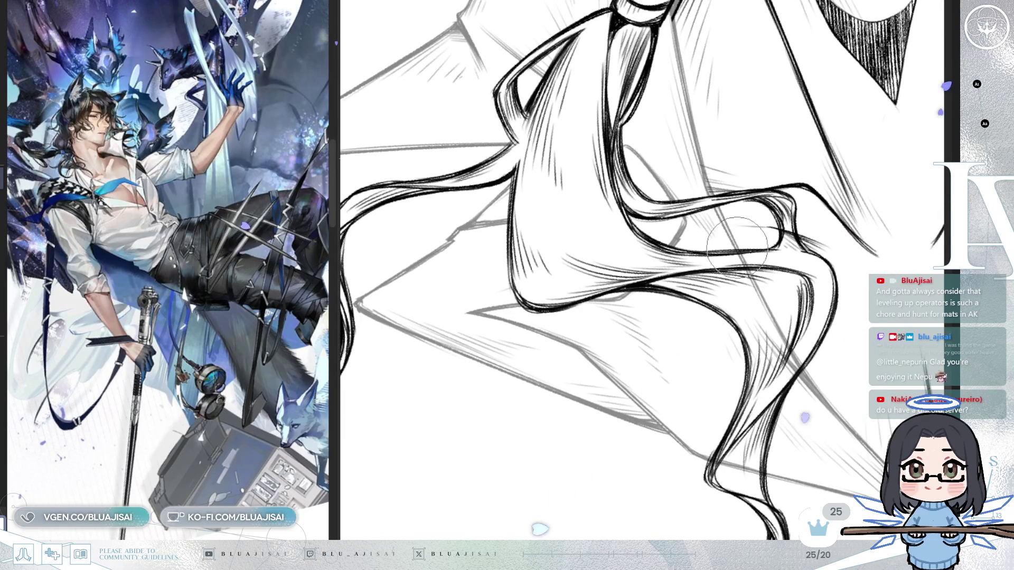
Step: Reposition the view over the collar and its lower point, then up to the chin
{"action": "left_click_drag", "start_coordinate": [727, 323], "coordinate": [727, 293]}
{"action": "scroll", "coordinate": [806, 246], "scroll_direction": "up", "scroll_amount": 2}
{"action": "left_click_drag", "start_coordinate": [625, 348], "coordinate": [608, 207]}
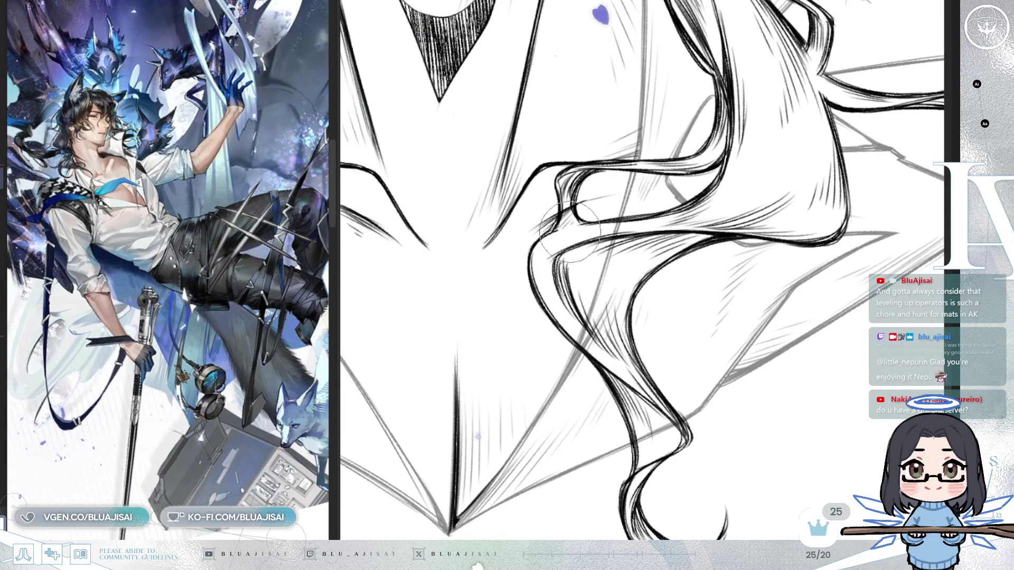
{"action": "left_click_drag", "start_coordinate": [661, 304], "coordinate": [671, 260]}
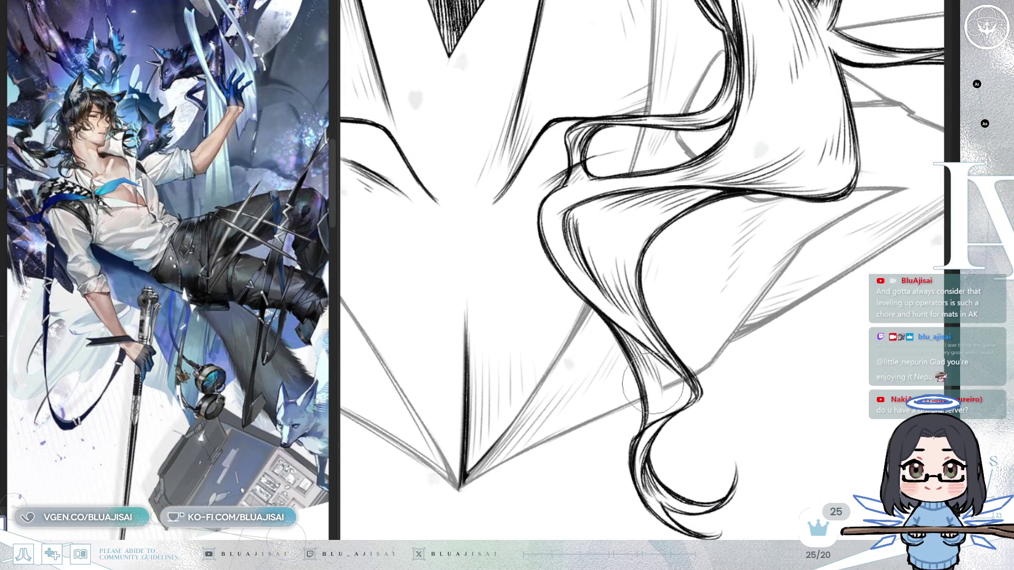
{"action": "scroll", "coordinate": [708, 292], "scroll_direction": "up", "scroll_amount": 2}
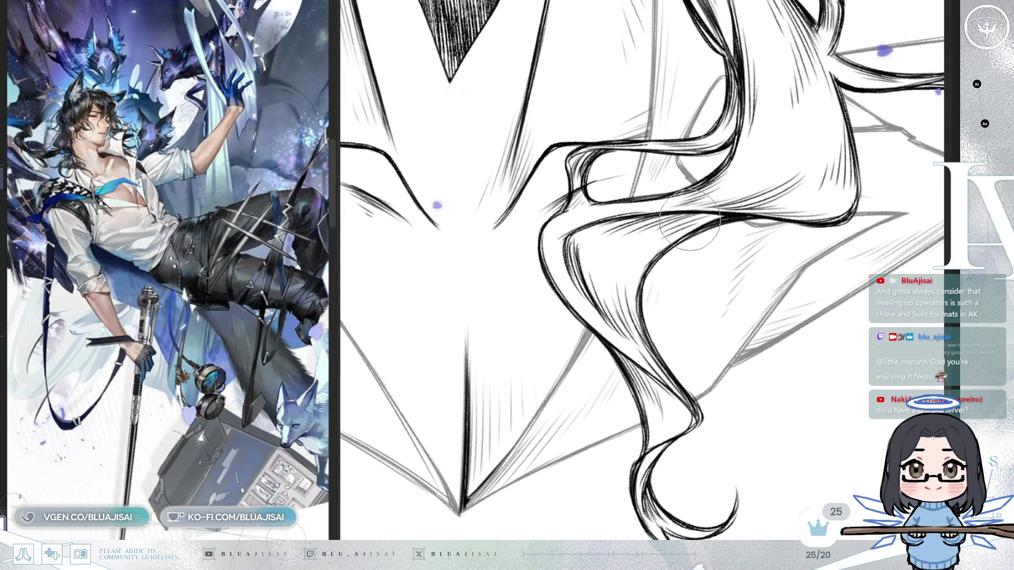
{"action": "left_click_drag", "start_coordinate": [779, 174], "coordinate": [770, 277]}
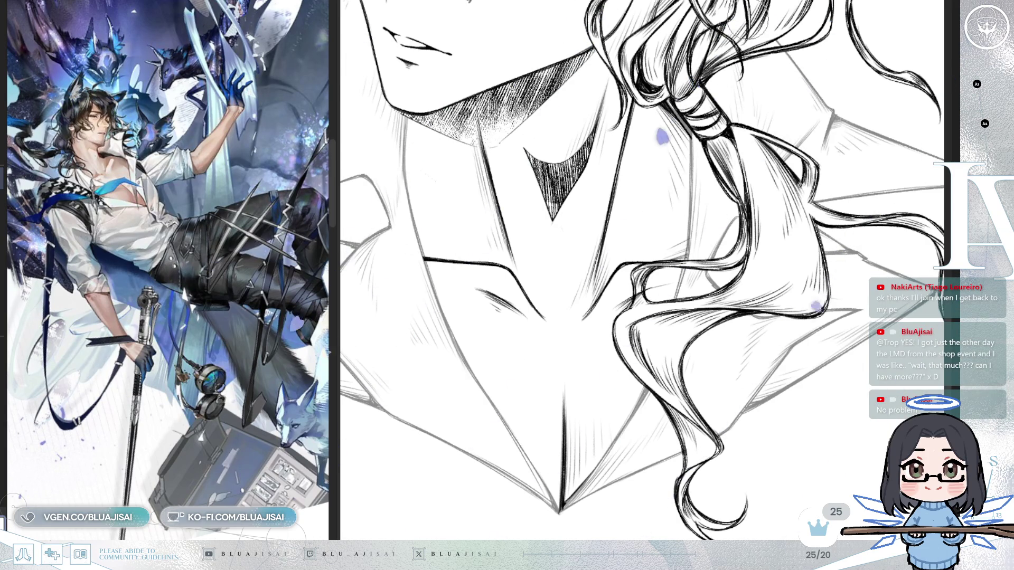
Step: Zoom out to see the whole bust, then zoom back in on the face and collar
{"action": "scroll", "coordinate": [642, 270], "scroll_direction": "down", "scroll_amount": 2}
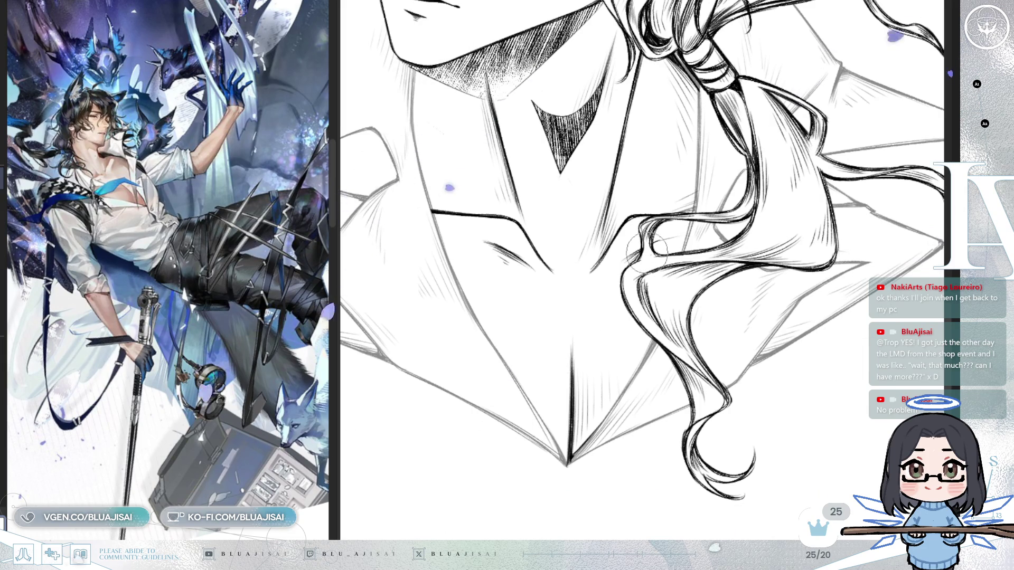
{"action": "scroll", "coordinate": [725, 213], "scroll_direction": "down", "scroll_amount": 3}
{"action": "mouse_move", "coordinate": [793, 296]}
{"action": "left_mouse_down"}
{"action": "mouse_move", "coordinate": [837, 291]}
{"action": "mouse_move", "coordinate": [843, 275]}
{"action": "left_mouse_up"}
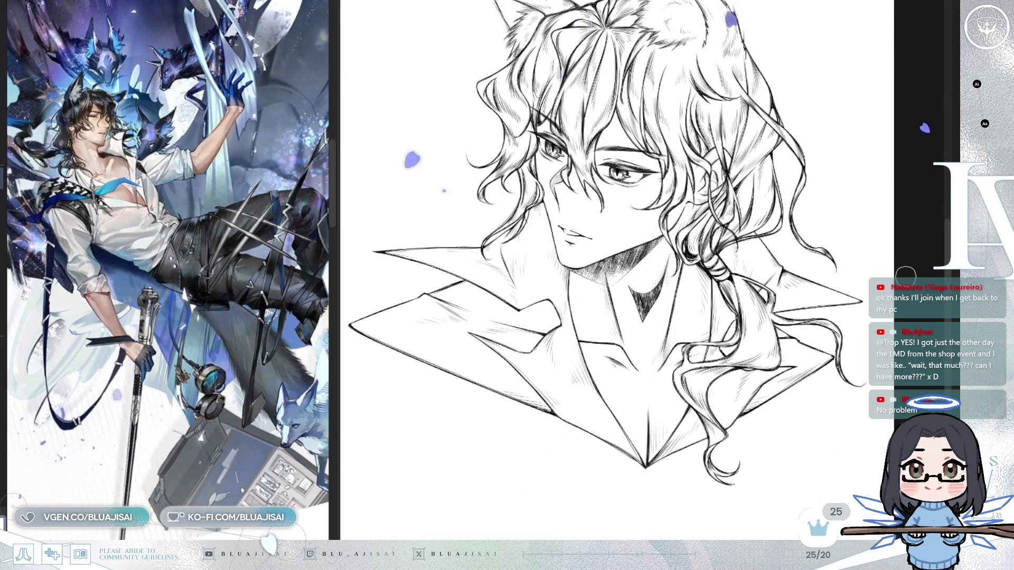
{"action": "scroll", "coordinate": [583, 263], "scroll_direction": "up", "scroll_amount": 2}
{"action": "mouse_move", "coordinate": [583, 263]}
{"action": "left_mouse_down"}
{"action": "mouse_move", "coordinate": [776, 259]}
{"action": "mouse_move", "coordinate": [798, 312]}
{"action": "left_mouse_up"}
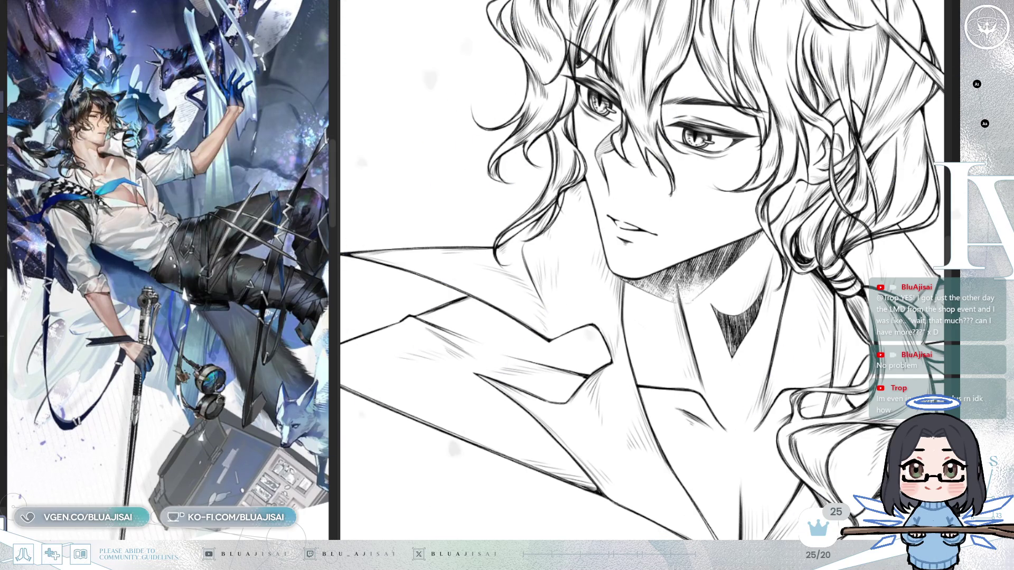
Step: Zoom in and lasso a freehand loop around the neck left of the jaw
{"action": "scroll", "coordinate": [528, 236], "scroll_direction": "up", "scroll_amount": 3}
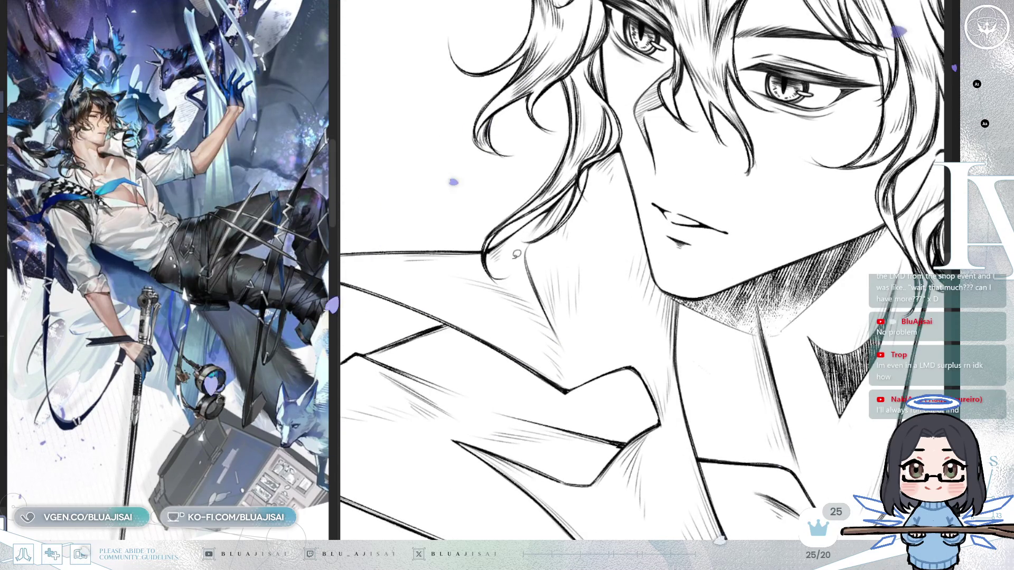
{"action": "mouse_move", "coordinate": [490, 258]}
{"action": "left_mouse_down"}
{"action": "mouse_move", "coordinate": [560, 132]}
{"action": "mouse_move", "coordinate": [618, 97]}
{"action": "mouse_move", "coordinate": [648, 155]}
{"action": "mouse_move", "coordinate": [661, 243]}
{"action": "left_mouse_up"}
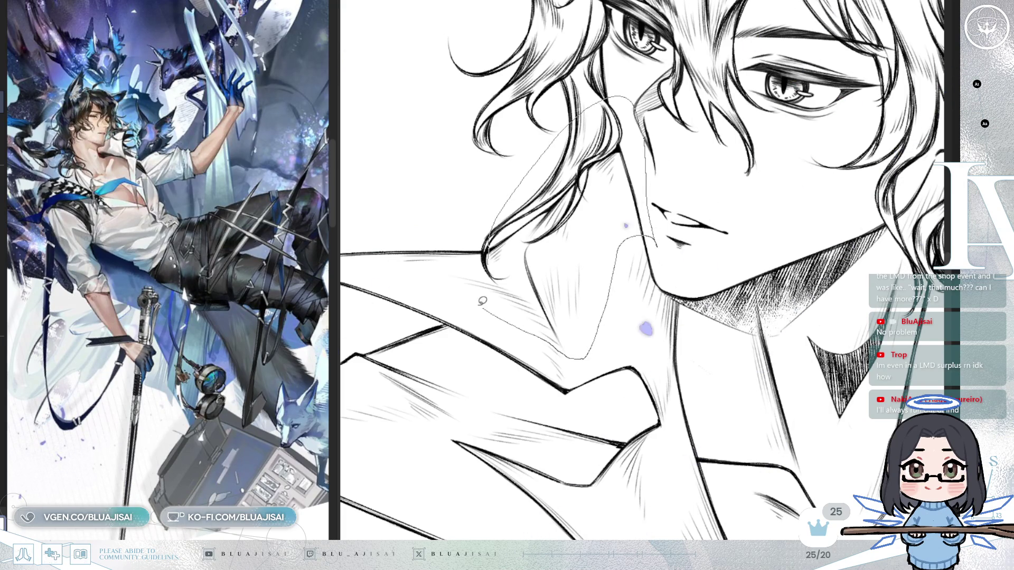
Step: Free Transform the lassoed neck area: lower its top edge, widen the lower-left corner, and apply
{"action": "left_click_drag", "start_coordinate": [491, 273], "coordinate": [492, 272]}
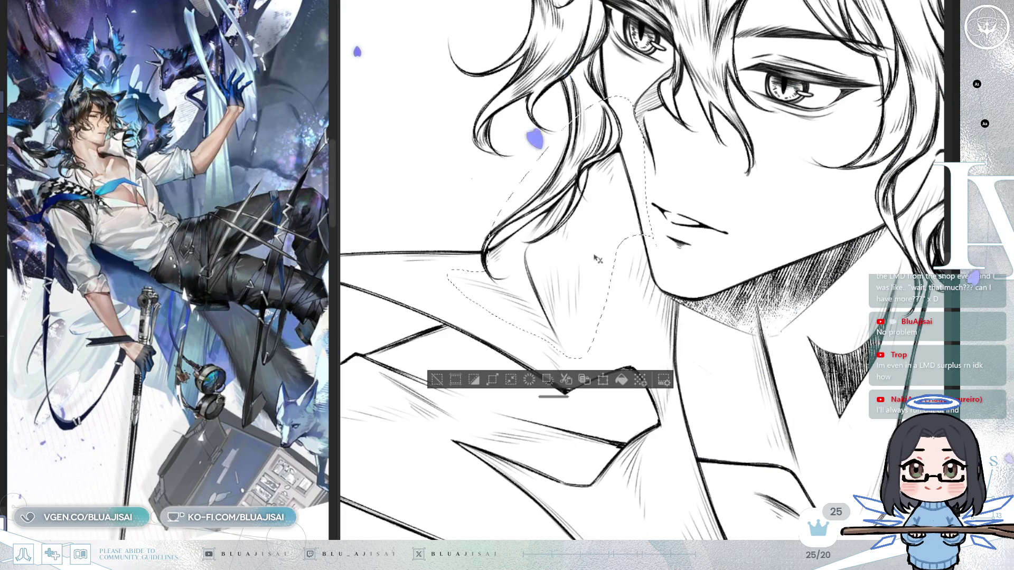
{"action": "key", "text": "ctrl+t"}
{"action": "left_click_drag", "start_coordinate": [657, 96], "coordinate": [659, 114]}
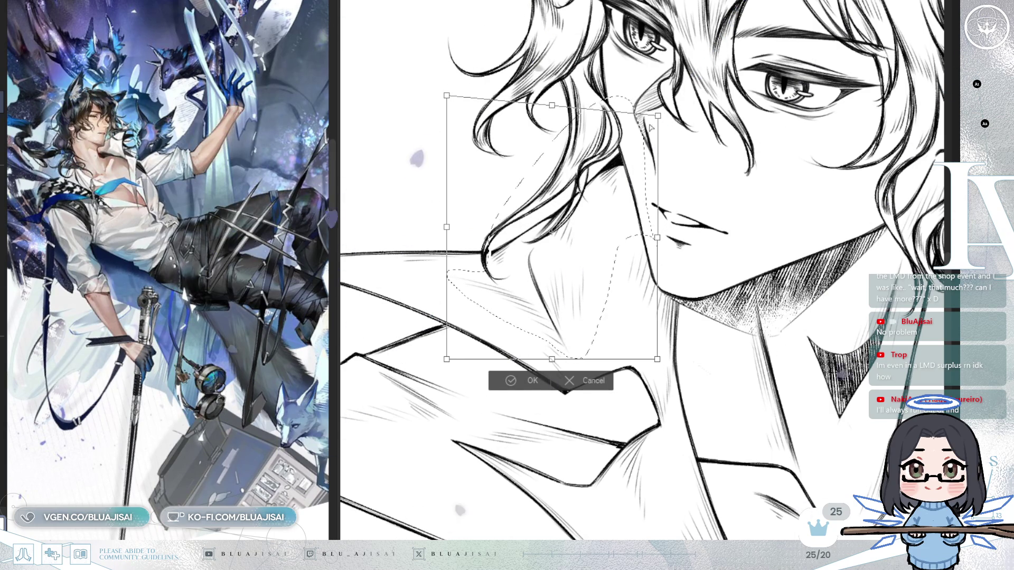
{"action": "left_click_drag", "start_coordinate": [446, 359], "coordinate": [441, 359]}
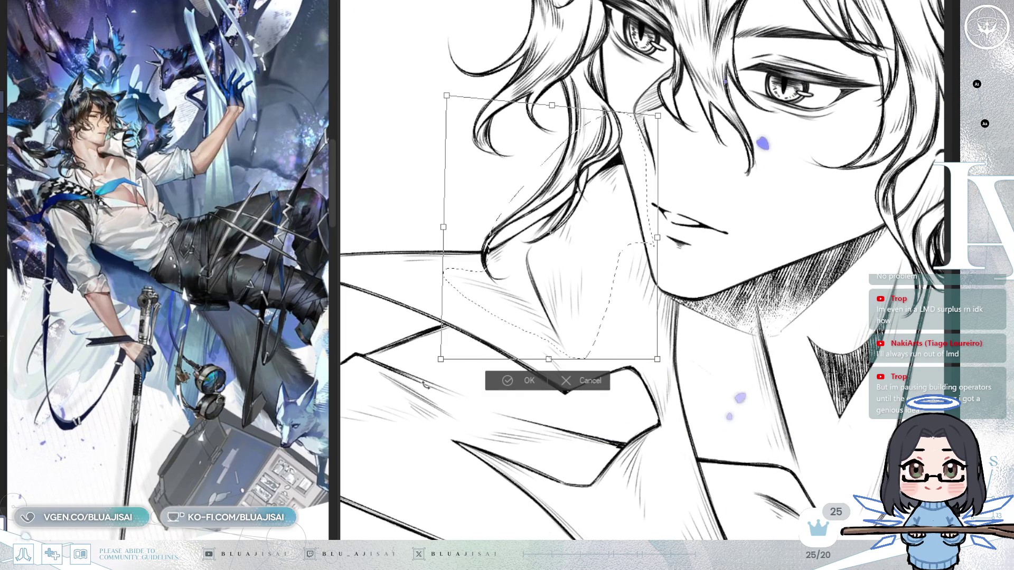
{"action": "left_click", "coordinate": [507, 380]}
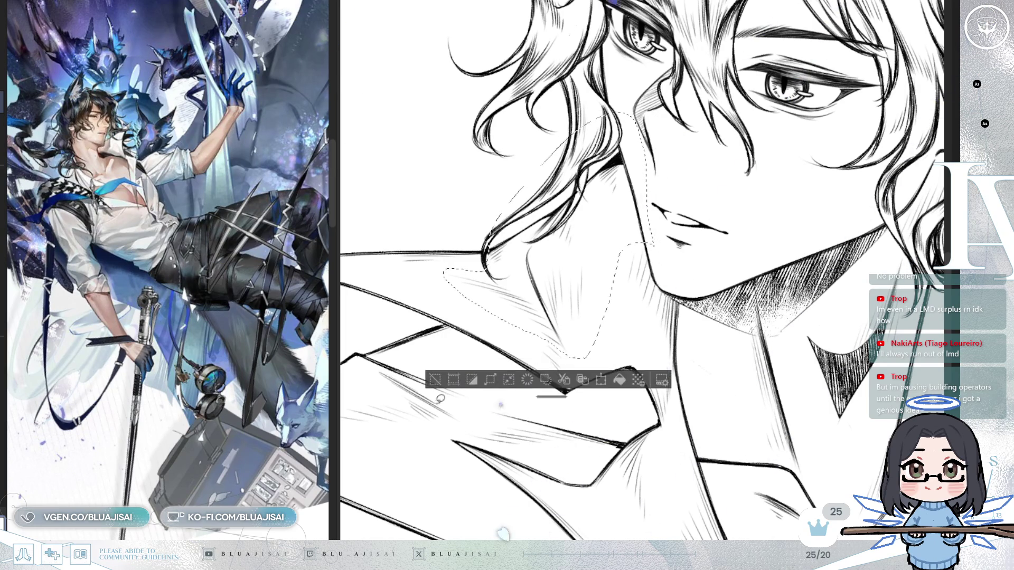
{"action": "scroll", "coordinate": [463, 374], "scroll_direction": "up", "scroll_amount": 3}
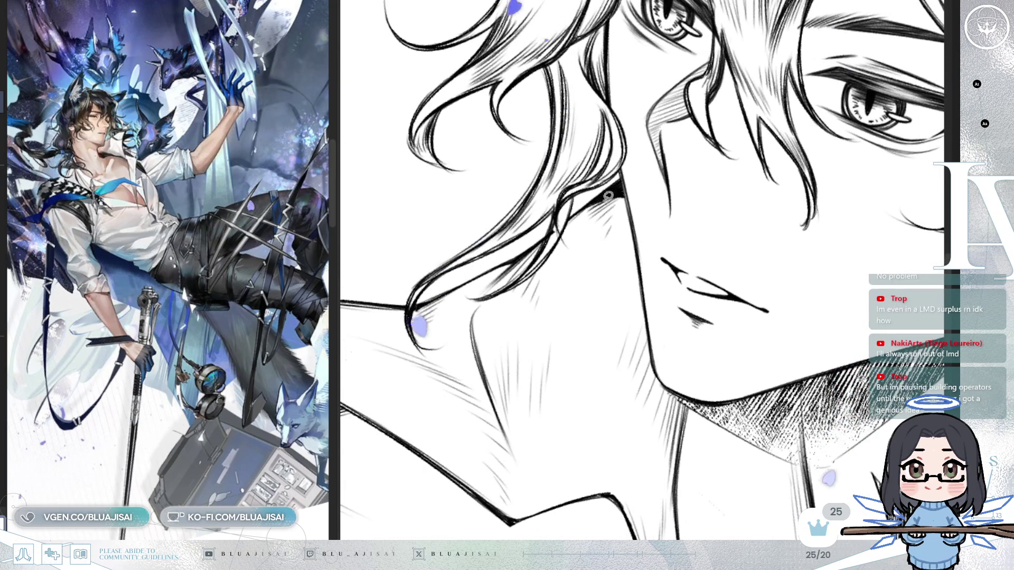
Step: Switch to the pen, zoom out, reset the view rotation and mirror the canvas horizontally
{"action": "key", "text": "e"}
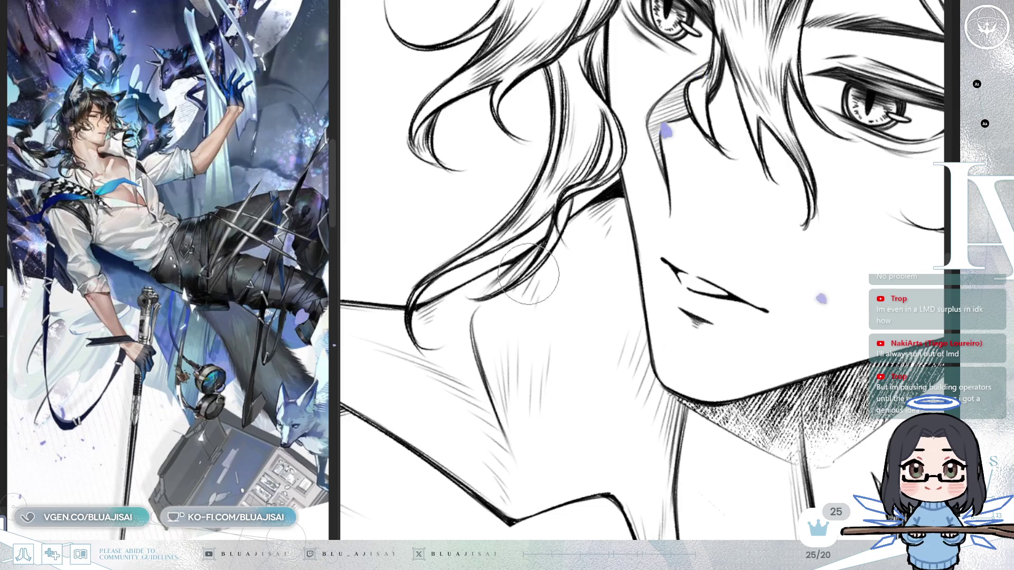
{"action": "left_click_drag", "start_coordinate": [526, 279], "coordinate": [546, 264]}
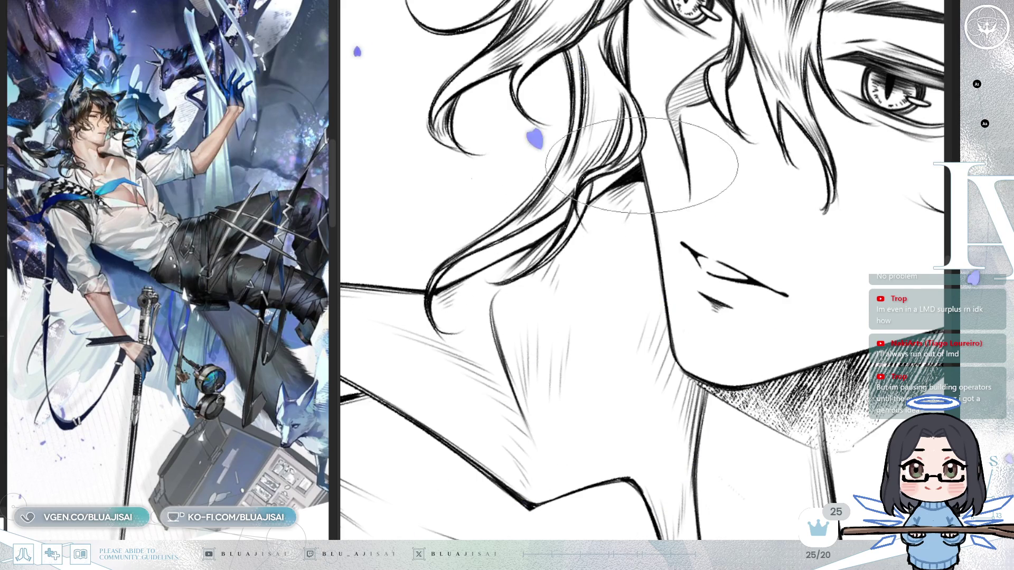
{"action": "scroll", "coordinate": [830, 315], "scroll_direction": "down", "scroll_amount": 1}
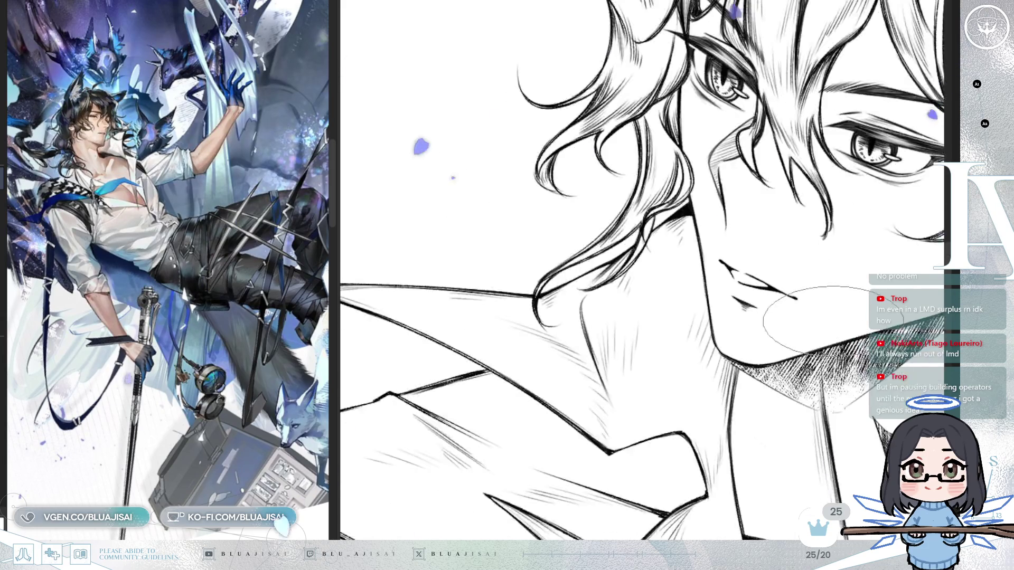
{"action": "scroll", "coordinate": [831, 314], "scroll_direction": "down", "scroll_amount": 4}
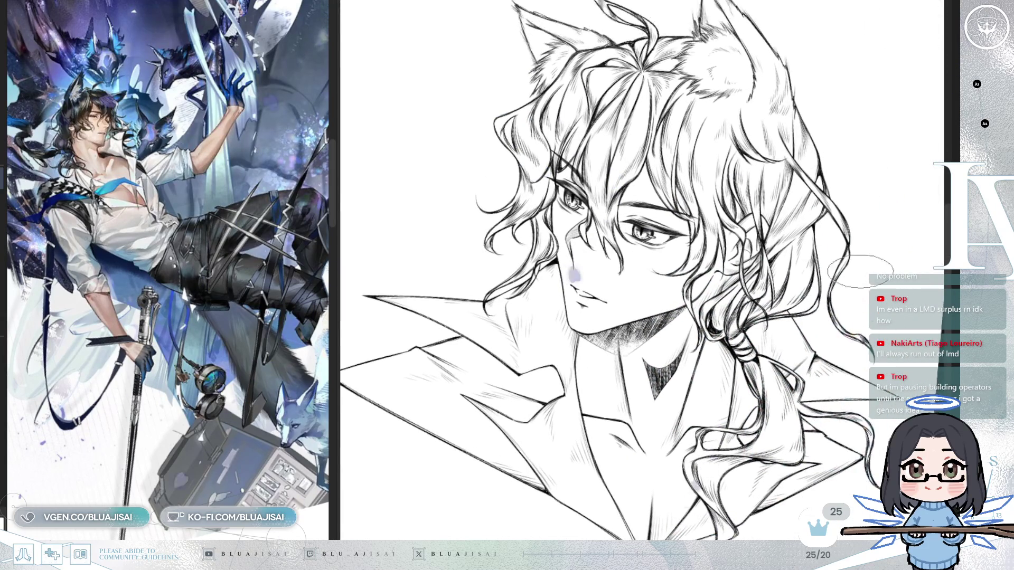
{"action": "key", "text": "Delete"}
{"action": "key", "text": "Insert"}
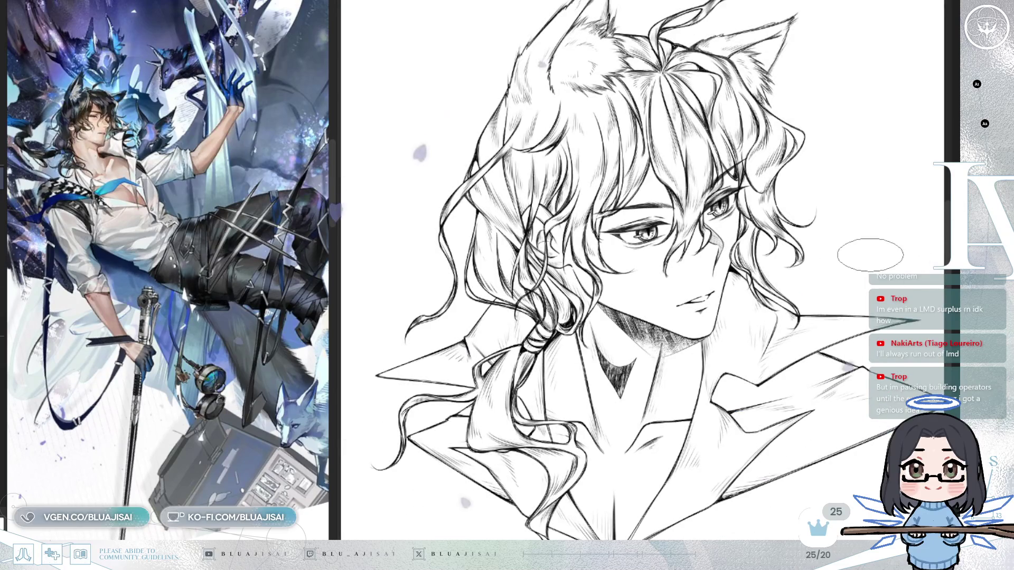
{"action": "scroll", "coordinate": [871, 255], "scroll_direction": "down", "scroll_amount": 2}
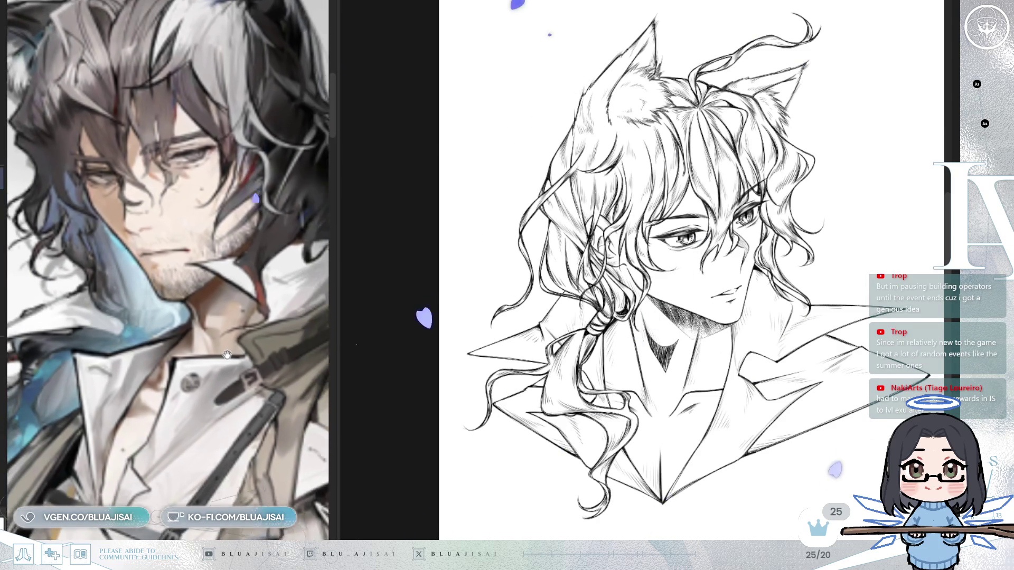
Step: Zoom in and out around the face, shifting the bust up and left in view
{"action": "left_click_drag", "start_coordinate": [871, 368], "coordinate": [860, 367]}
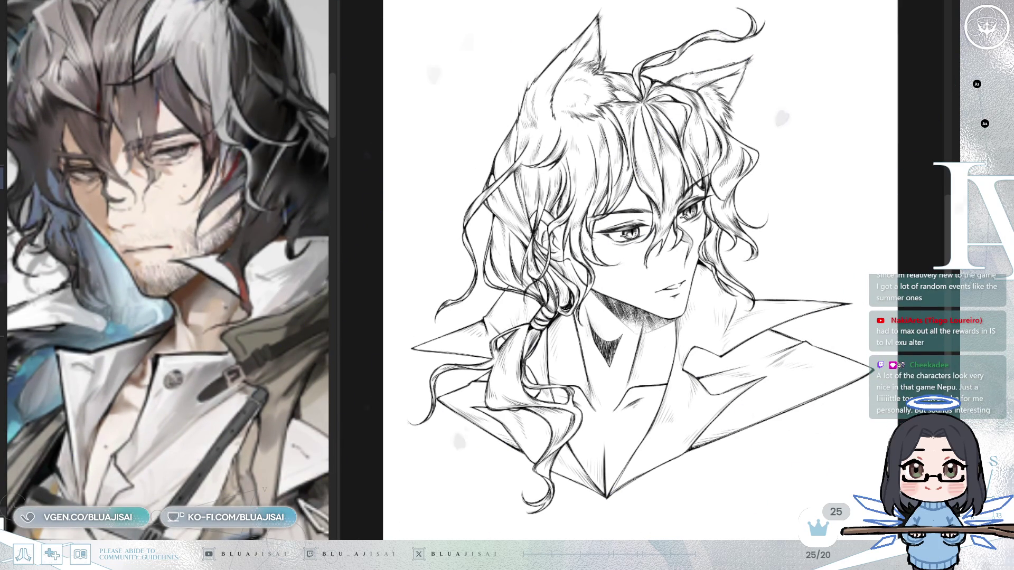
{"action": "scroll", "coordinate": [752, 249], "scroll_direction": "up", "scroll_amount": 2}
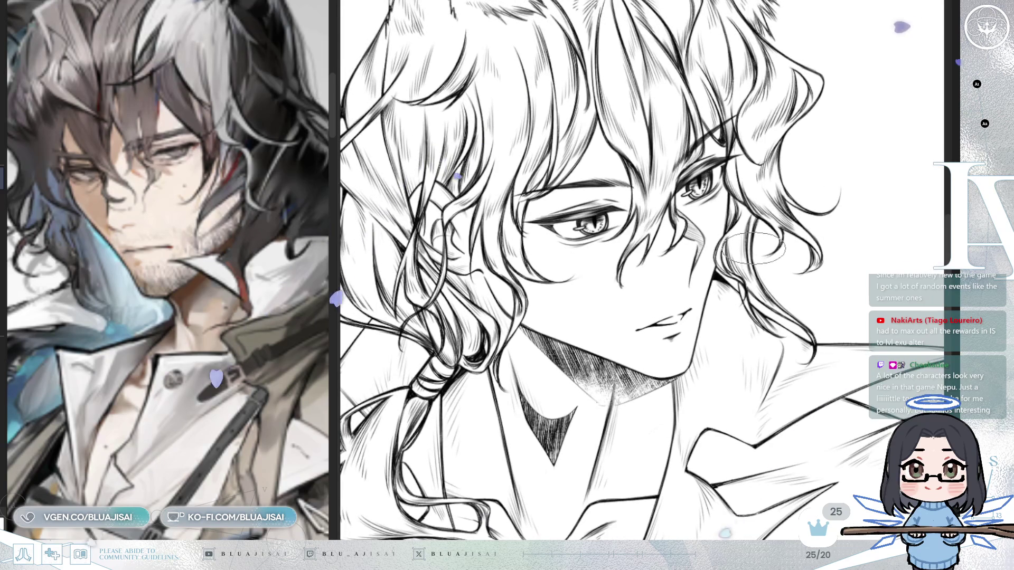
{"action": "scroll", "coordinate": [733, 248], "scroll_direction": "up", "scroll_amount": 1}
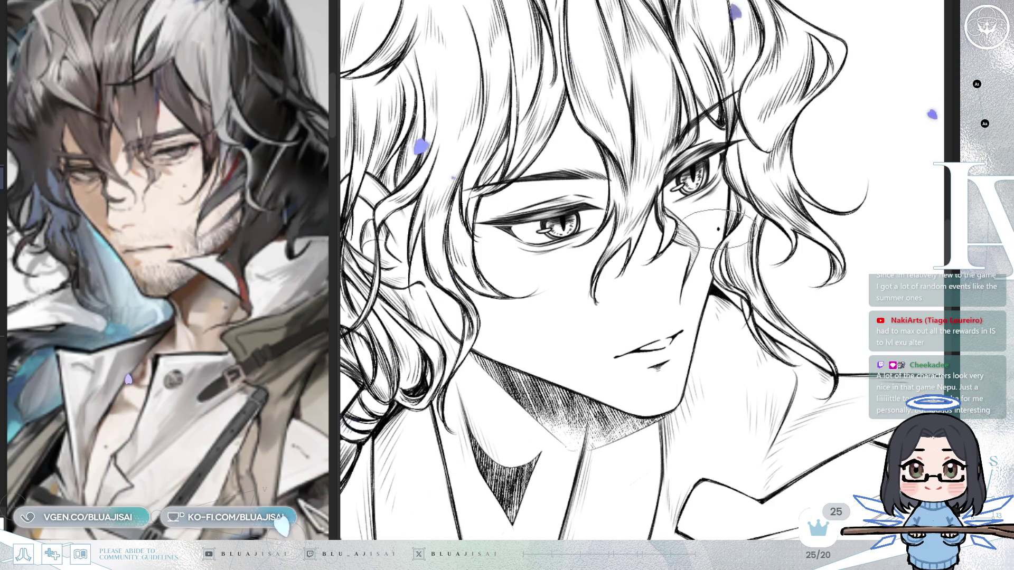
{"action": "scroll", "coordinate": [721, 237], "scroll_direction": "down", "scroll_amount": 4}
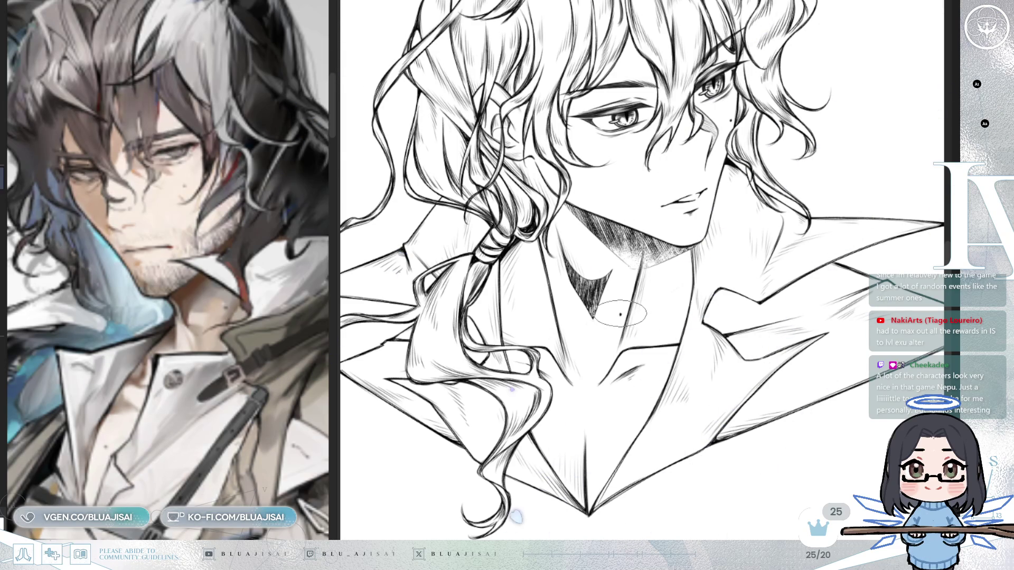
{"action": "scroll", "coordinate": [620, 315], "scroll_direction": "up", "scroll_amount": 1}
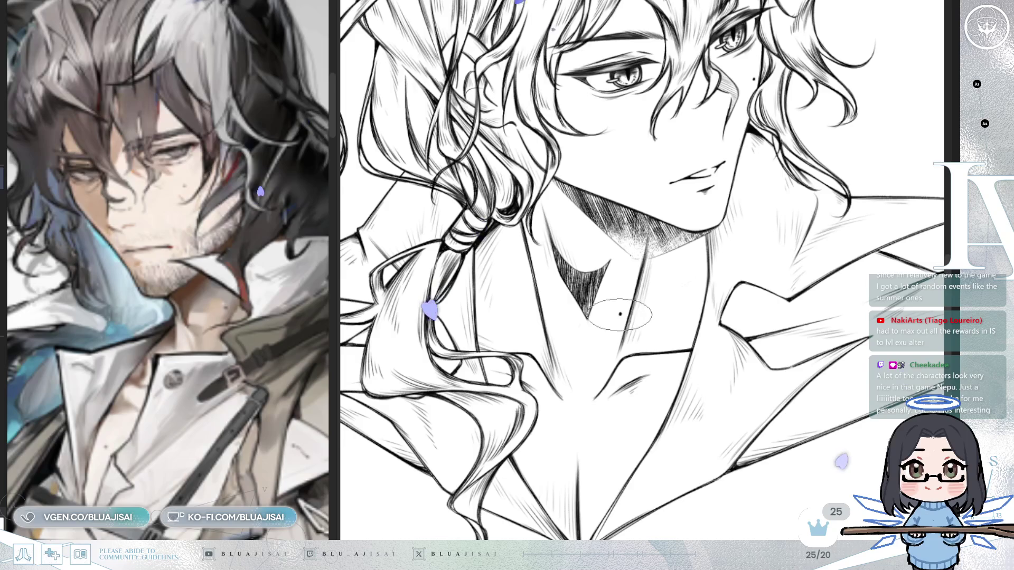
{"action": "scroll", "coordinate": [621, 315], "scroll_direction": "down", "scroll_amount": 4}
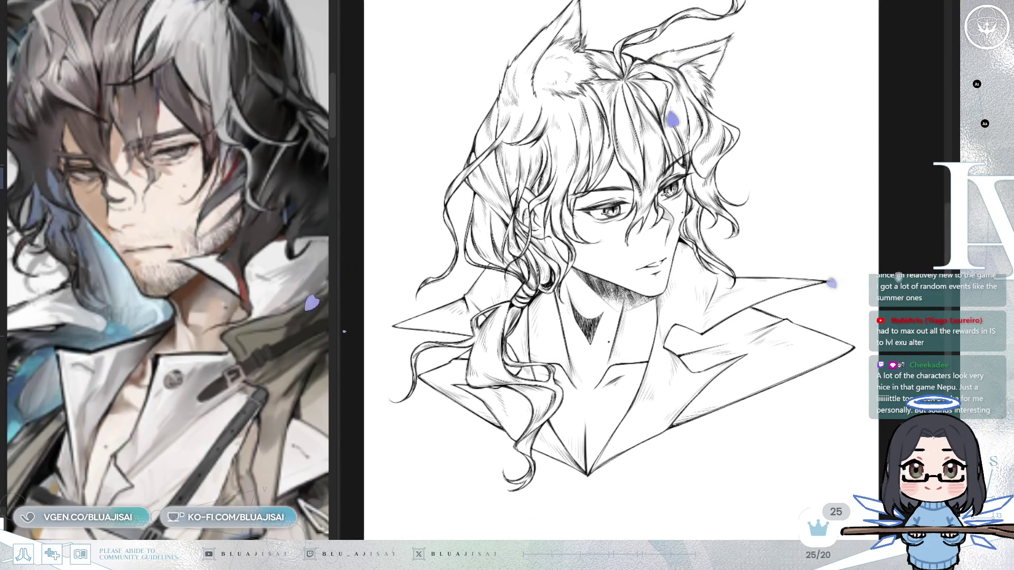
{"action": "scroll", "coordinate": [621, 314], "scroll_direction": "down", "scroll_amount": 1}
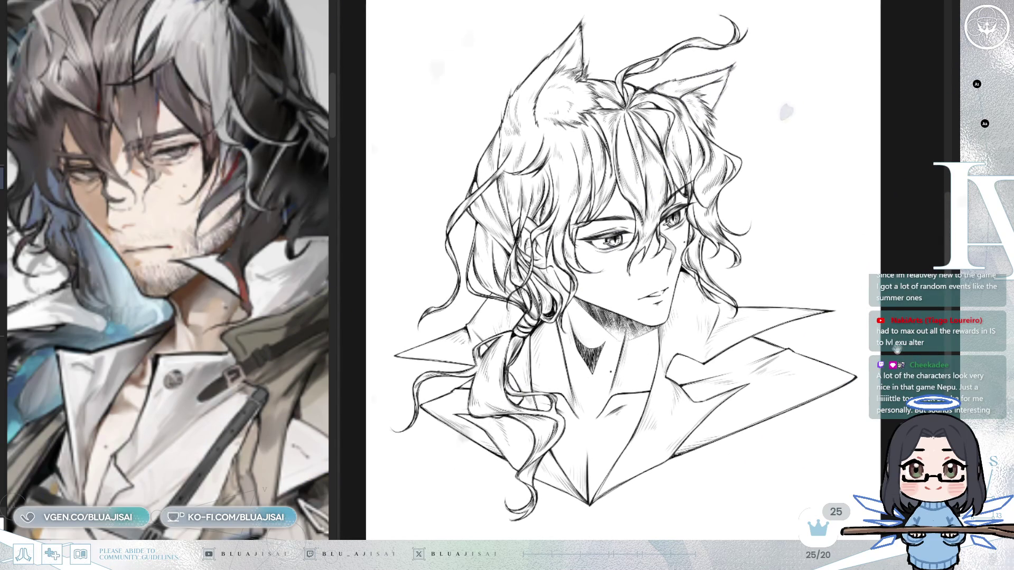
{"action": "left_click_drag", "start_coordinate": [621, 314], "coordinate": [609, 303]}
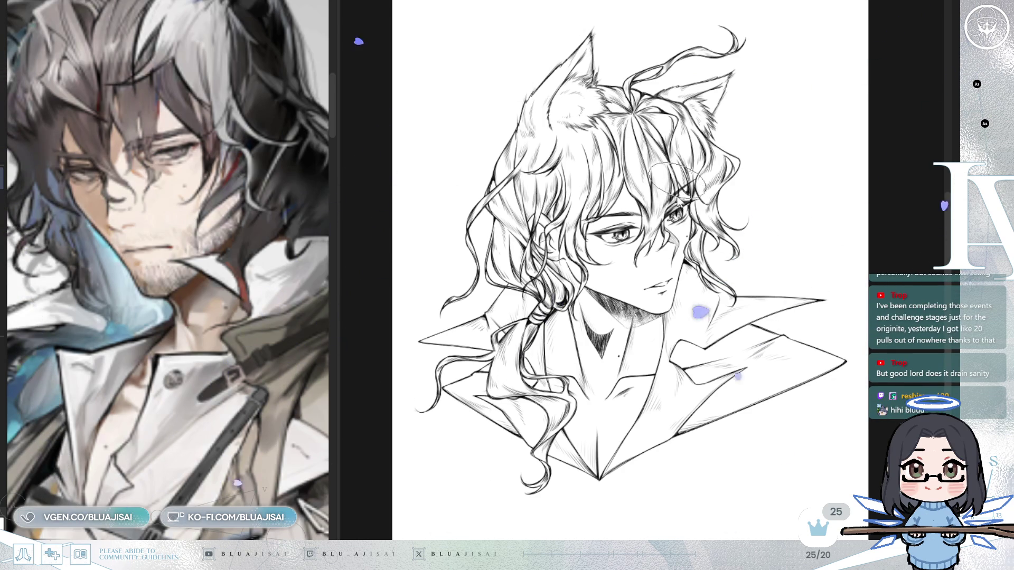
{"action": "scroll", "coordinate": [562, 288], "scroll_direction": "up", "scroll_amount": 3}
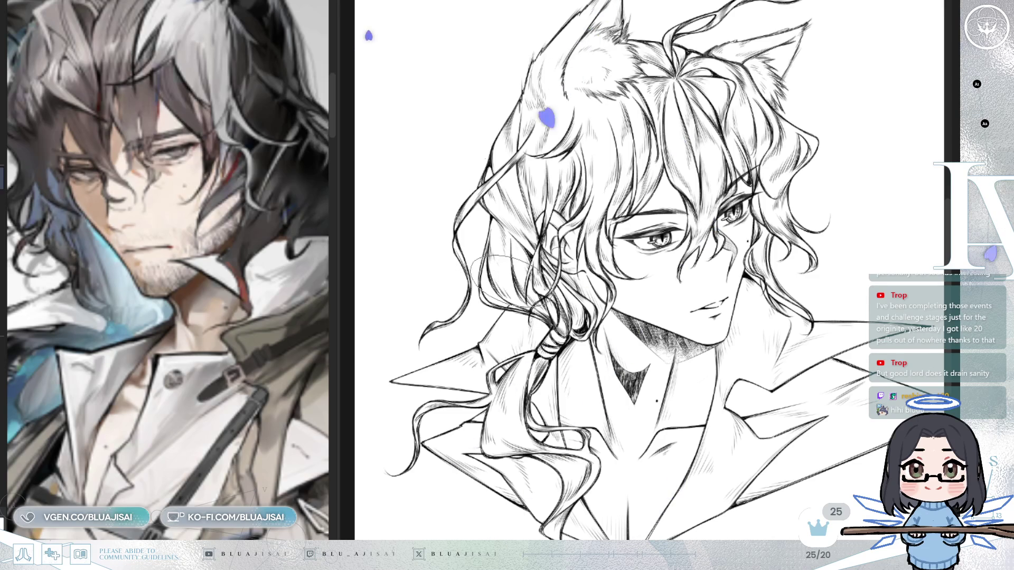
Step: Rotate the view and hatch densely over the left hair, braid and collar, up toward the crown
{"action": "key", "text": "End"}
{"action": "mouse_move", "coordinate": [511, 288]}
{"action": "left_mouse_down"}
{"action": "mouse_move", "coordinate": [534, 285]}
{"action": "mouse_move", "coordinate": [560, 307]}
{"action": "mouse_move", "coordinate": [586, 296]}
{"action": "mouse_move", "coordinate": [591, 288]}
{"action": "mouse_move", "coordinate": [543, 215]}
{"action": "mouse_move", "coordinate": [560, 159]}
{"action": "mouse_move", "coordinate": [604, 190]}
{"action": "left_mouse_up"}
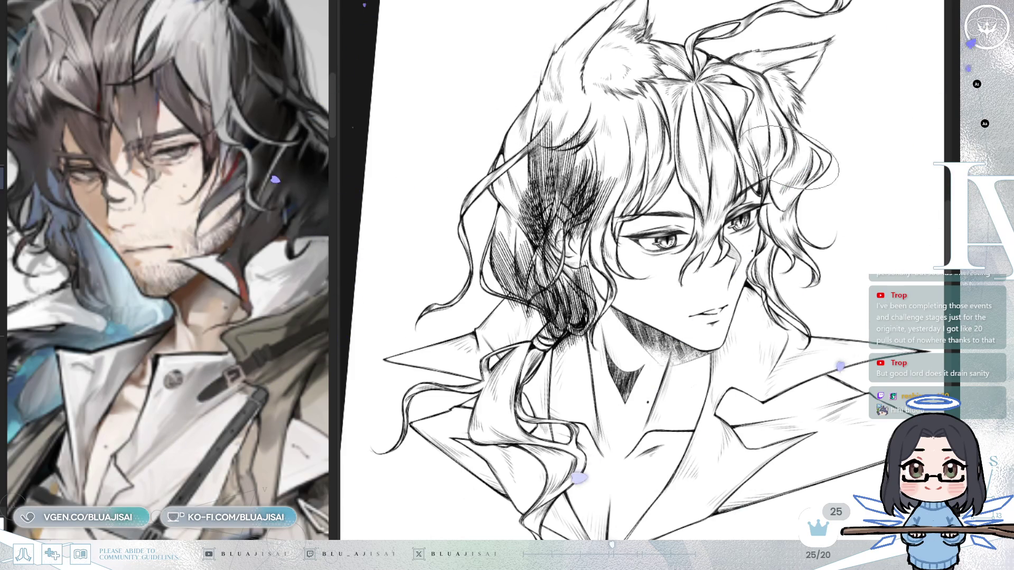
{"action": "left_click_drag", "start_coordinate": [772, 217], "coordinate": [783, 221]}
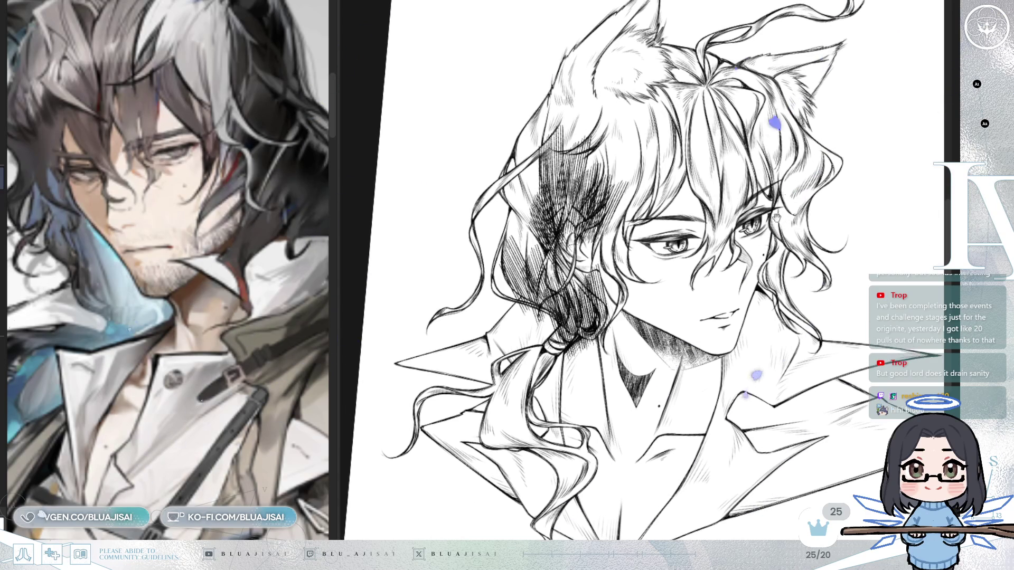
{"action": "mouse_move", "coordinate": [505, 222]}
{"action": "left_mouse_down"}
{"action": "mouse_move", "coordinate": [533, 364]}
{"action": "mouse_move", "coordinate": [501, 359]}
{"action": "mouse_move", "coordinate": [531, 394]}
{"action": "mouse_move", "coordinate": [433, 395]}
{"action": "mouse_move", "coordinate": [585, 425]}
{"action": "left_mouse_up"}
{"action": "mouse_move", "coordinate": [544, 293]}
{"action": "left_mouse_down"}
{"action": "mouse_move", "coordinate": [496, 249]}
{"action": "mouse_move", "coordinate": [508, 234]}
{"action": "mouse_move", "coordinate": [544, 274]}
{"action": "mouse_move", "coordinate": [528, 227]}
{"action": "left_mouse_up"}
{"action": "mouse_move", "coordinate": [618, 179]}
{"action": "left_mouse_down"}
{"action": "mouse_move", "coordinate": [562, 137]}
{"action": "mouse_move", "coordinate": [586, 143]}
{"action": "mouse_move", "coordinate": [578, 211]}
{"action": "mouse_move", "coordinate": [618, 243]}
{"action": "left_mouse_up"}
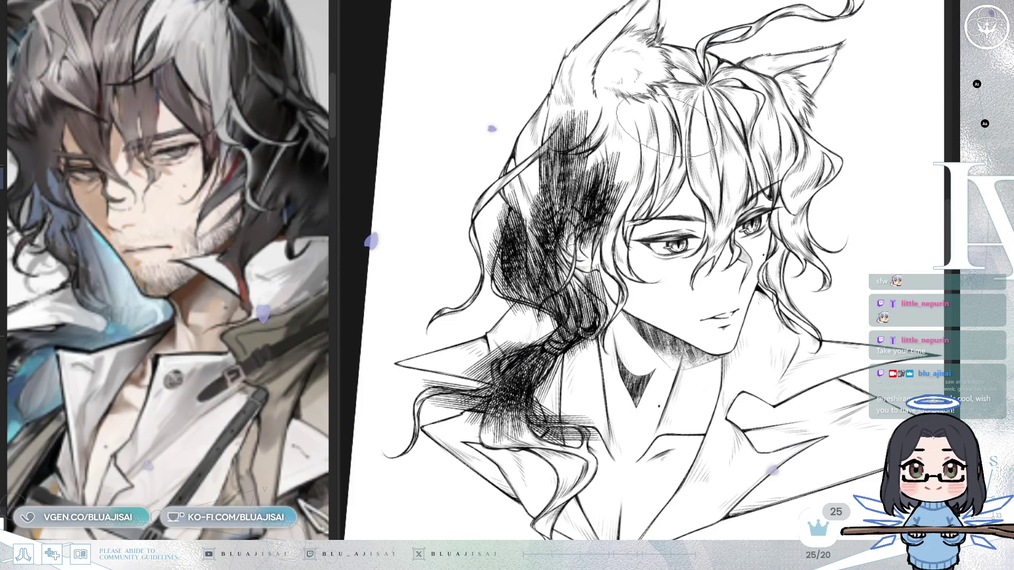
Step: Undo the dense dark hatching, then zoom in and rotate the view to centre the braid
{"action": "key", "text": "ctrl+z"}
{"action": "scroll", "coordinate": [681, 269], "scroll_direction": "up", "scroll_amount": 4}
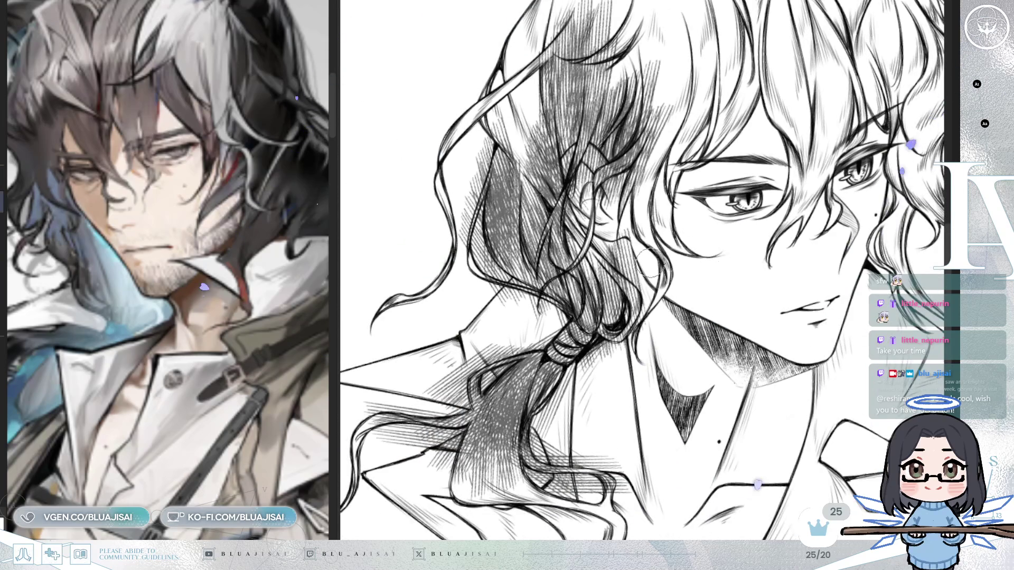
{"action": "key", "text": "End"}
{"action": "key", "text": "End"}
{"action": "key", "text": "End"}
{"action": "key", "text": "Delete"}
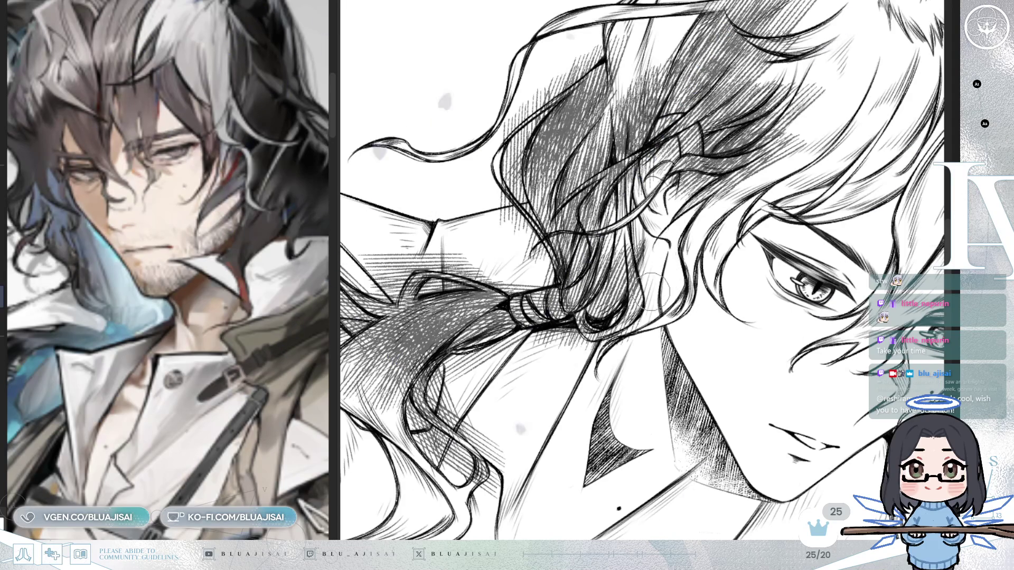
{"action": "key", "text": "Delete"}
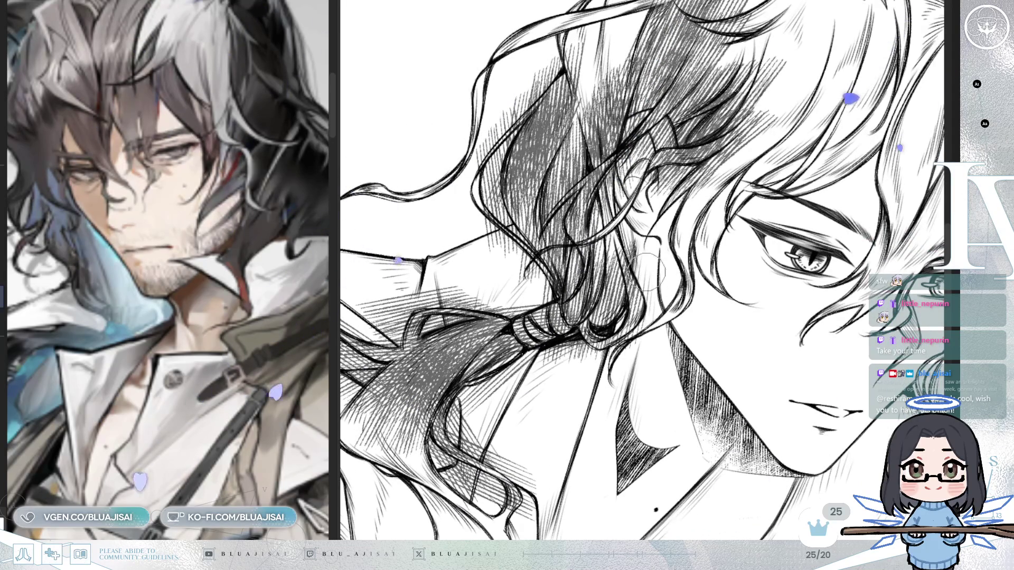
{"action": "key", "text": "Delete"}
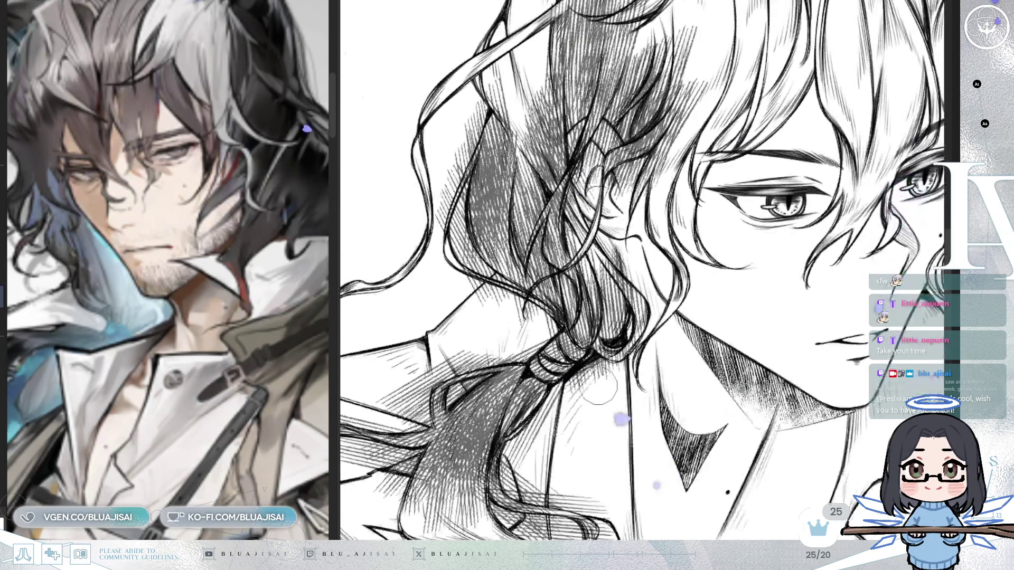
{"action": "left_click_drag", "start_coordinate": [599, 381], "coordinate": [602, 314]}
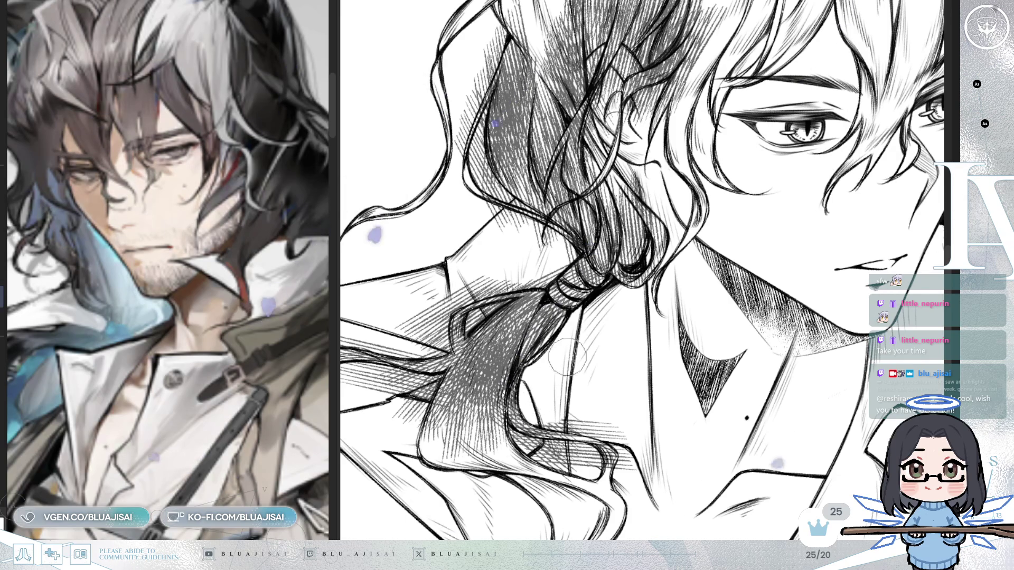
Step: Rotate the view along the braid, undo stray hatching near the collar, and zoom out to the whole bust
{"action": "key", "text": "asciicircum"}
{"action": "key", "text": "asciicircum"}
{"action": "key", "text": "asciicircum"}
{"action": "key", "text": "asciicircum"}
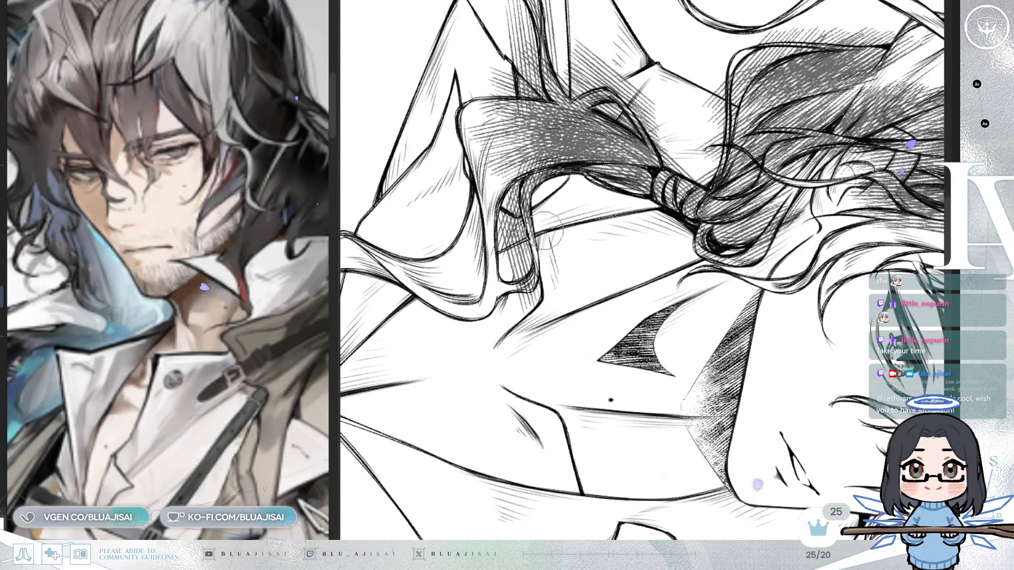
{"action": "key", "text": "asciicircum"}
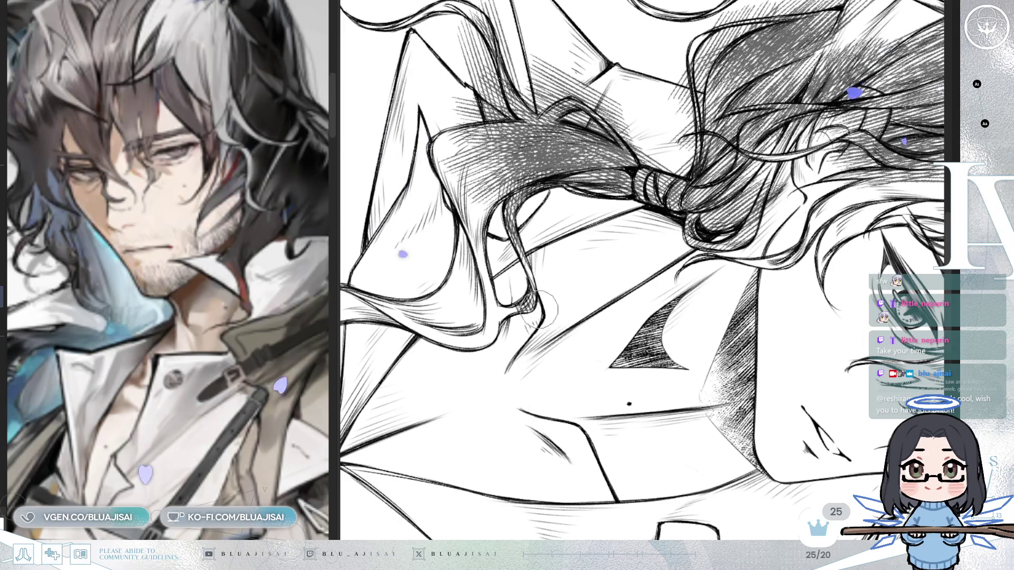
{"action": "mouse_move", "coordinate": [541, 308]}
{"action": "left_mouse_down"}
{"action": "mouse_move", "coordinate": [535, 285]}
{"action": "mouse_move", "coordinate": [644, 211]}
{"action": "mouse_move", "coordinate": [660, 227]}
{"action": "mouse_move", "coordinate": [657, 204]}
{"action": "left_mouse_up"}
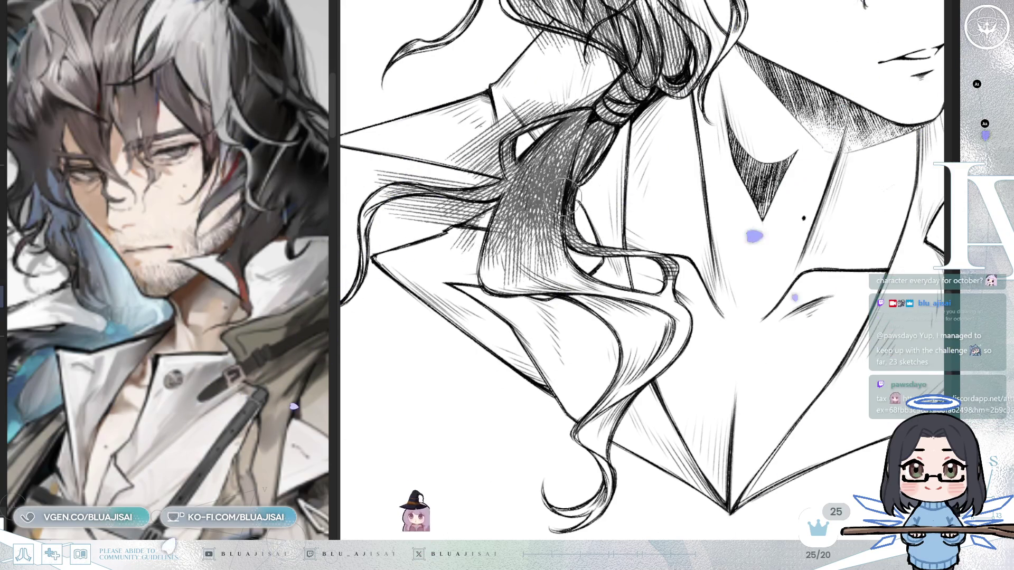
{"action": "mouse_move", "coordinate": [577, 222]}
{"action": "left_mouse_down"}
{"action": "mouse_move", "coordinate": [613, 214]}
{"action": "mouse_move", "coordinate": [478, 248]}
{"action": "left_mouse_up"}
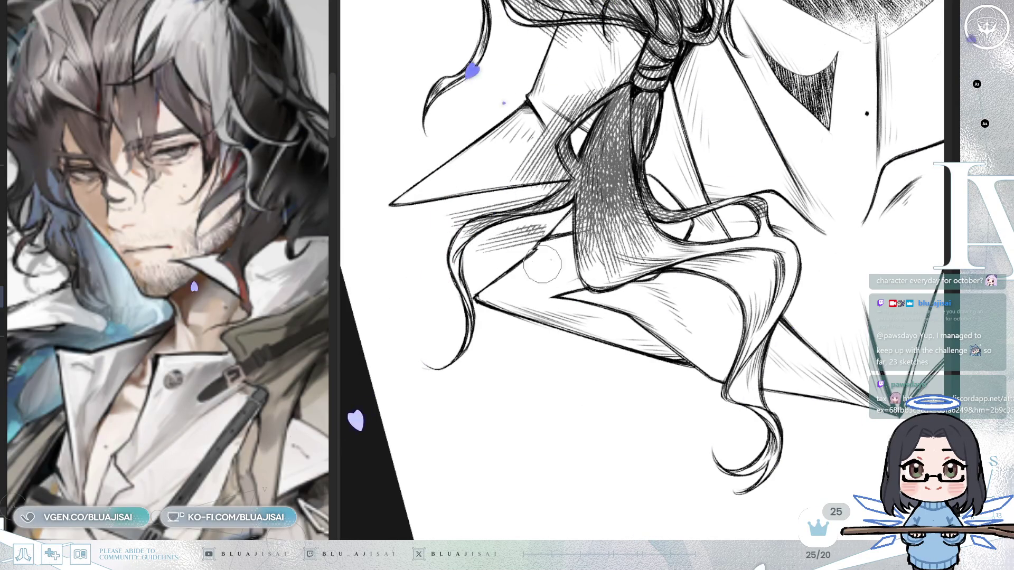
{"action": "key", "text": "ctrl+z"}
{"action": "key", "text": "ctrl+z"}
{"action": "key", "text": "ctrl+z"}
{"action": "mouse_move", "coordinate": [475, 348]}
{"action": "left_mouse_down"}
{"action": "mouse_move", "coordinate": [763, 329]}
{"action": "mouse_move", "coordinate": [790, 273]}
{"action": "left_mouse_up"}
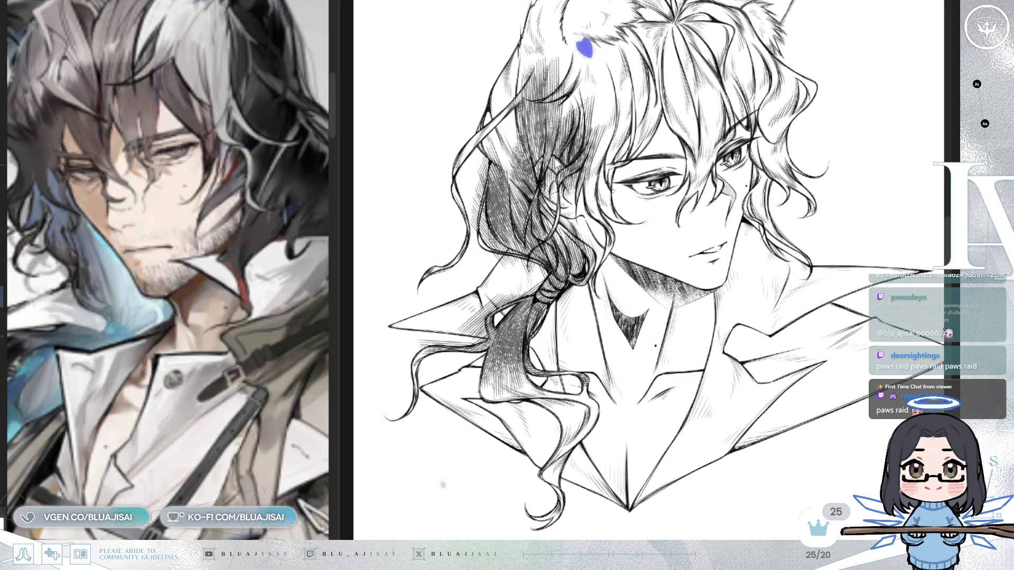
Step: Switch to the suited figure-sketch canvas, narrow the reference panel, and frame the five figures
{"action": "key", "text": "ctrl+Tab"}
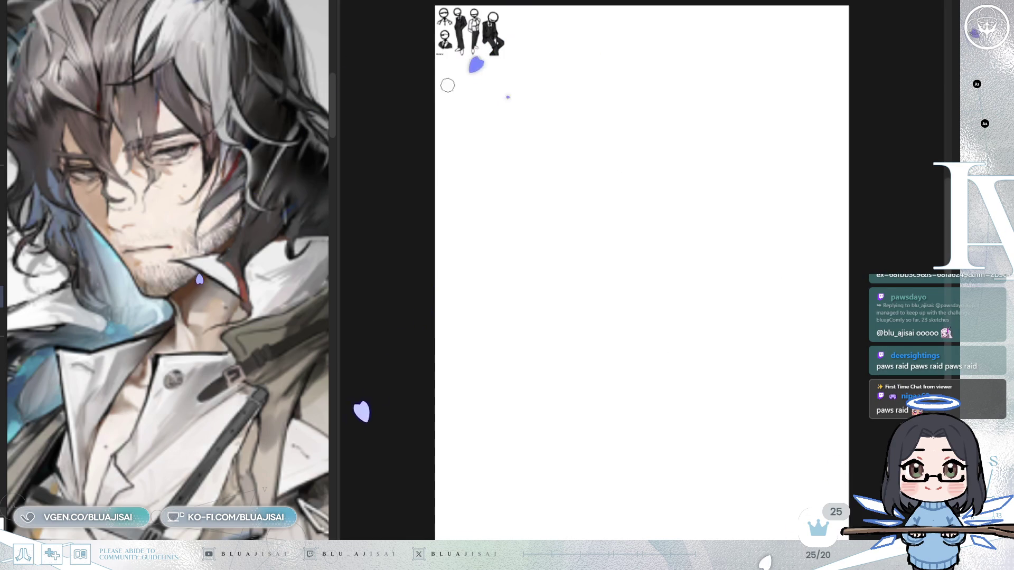
{"action": "left_click_drag", "start_coordinate": [333, 117], "coordinate": [170, 104]}
{"action": "scroll", "coordinate": [393, 90], "scroll_direction": "up", "scroll_amount": 2}
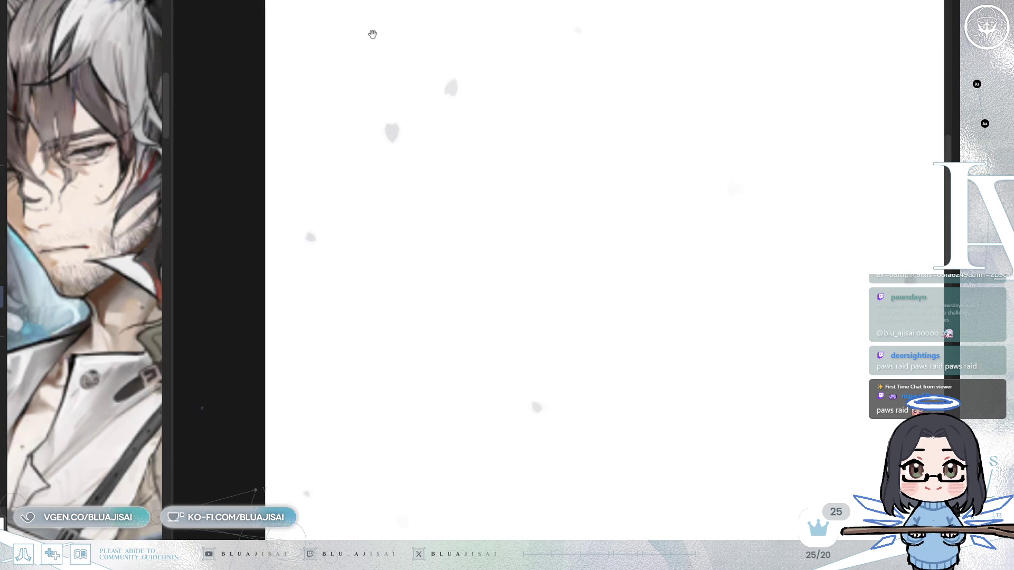
{"action": "scroll", "coordinate": [403, 293], "scroll_direction": "up", "scroll_amount": 4}
{"action": "mouse_move", "coordinate": [403, 293]}
{"action": "left_mouse_down"}
{"action": "mouse_move", "coordinate": [429, 212]}
{"action": "mouse_move", "coordinate": [415, 205]}
{"action": "left_mouse_up"}
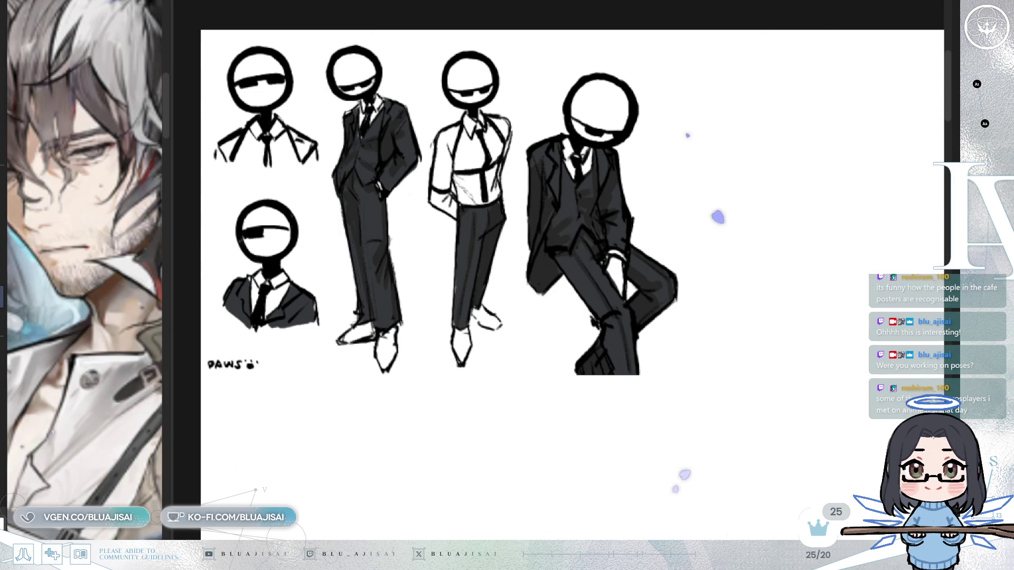
Step: Hand-letter 'ART BY' beside the figure sketches
{"action": "left_click_drag", "start_coordinate": [581, 264], "coordinate": [562, 241]}
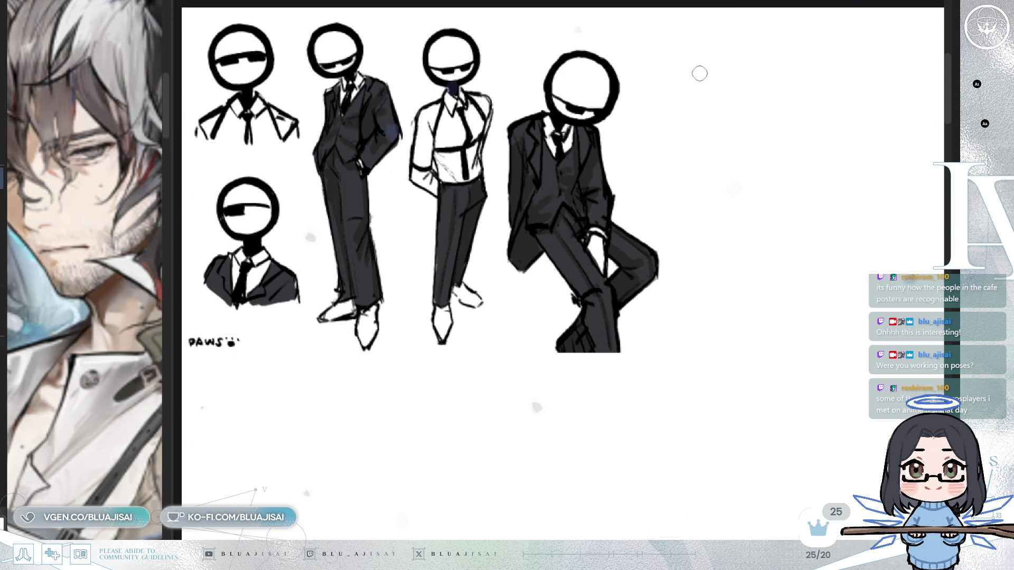
{"action": "mouse_move", "coordinate": [684, 94]}
{"action": "left_mouse_down"}
{"action": "mouse_move", "coordinate": [700, 94]}
{"action": "mouse_move", "coordinate": [704, 58]}
{"action": "left_mouse_up"}
{"action": "mouse_move", "coordinate": [703, 58]}
{"action": "left_mouse_down"}
{"action": "mouse_move", "coordinate": [728, 93]}
{"action": "mouse_move", "coordinate": [746, 61]}
{"action": "mouse_move", "coordinate": [772, 90]}
{"action": "left_mouse_up"}
{"action": "mouse_move", "coordinate": [772, 57]}
{"action": "left_mouse_down"}
{"action": "mouse_move", "coordinate": [774, 88]}
{"action": "mouse_move", "coordinate": [836, 72]}
{"action": "left_mouse_up"}
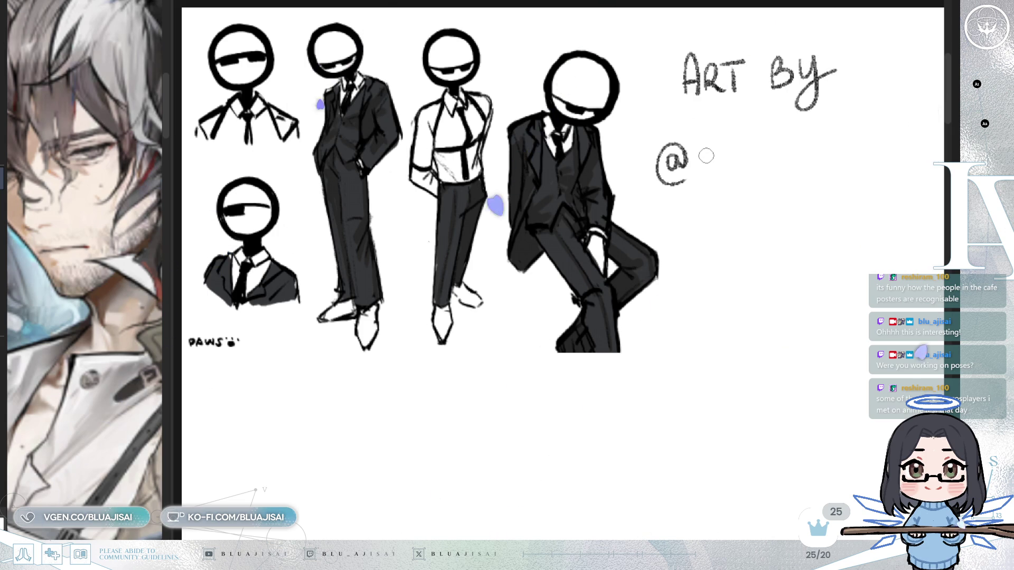
Step: Write the '@' line with the artist's handle, undoing one misdrawn letter
{"action": "mouse_move", "coordinate": [706, 149]}
{"action": "left_mouse_down"}
{"action": "mouse_move", "coordinate": [707, 179]}
{"action": "mouse_move", "coordinate": [711, 165]}
{"action": "mouse_move", "coordinate": [759, 174]}
{"action": "mouse_move", "coordinate": [761, 152]}
{"action": "mouse_move", "coordinate": [766, 177]}
{"action": "left_mouse_up"}
{"action": "key", "text": "ctrl+z"}
{"action": "mouse_move", "coordinate": [802, 149]}
{"action": "left_mouse_down"}
{"action": "mouse_move", "coordinate": [804, 175]}
{"action": "mouse_move", "coordinate": [837, 170]}
{"action": "mouse_move", "coordinate": [867, 141]}
{"action": "mouse_move", "coordinate": [834, 188]}
{"action": "left_mouse_up"}
{"action": "left_click_drag", "start_coordinate": [881, 143], "coordinate": [878, 145]}
Step: Draw the Twitch speech-bubble logo below the handle
{"action": "left_click_drag", "start_coordinate": [775, 240], "coordinate": [776, 264]}
{"action": "mouse_move", "coordinate": [789, 240]}
{"action": "left_mouse_down"}
{"action": "mouse_move", "coordinate": [776, 278]}
{"action": "mouse_move", "coordinate": [805, 268]}
{"action": "left_mouse_up"}
{"action": "mouse_move", "coordinate": [759, 234]}
{"action": "left_mouse_down"}
{"action": "mouse_move", "coordinate": [824, 259]}
{"action": "mouse_move", "coordinate": [800, 270]}
{"action": "left_mouse_up"}
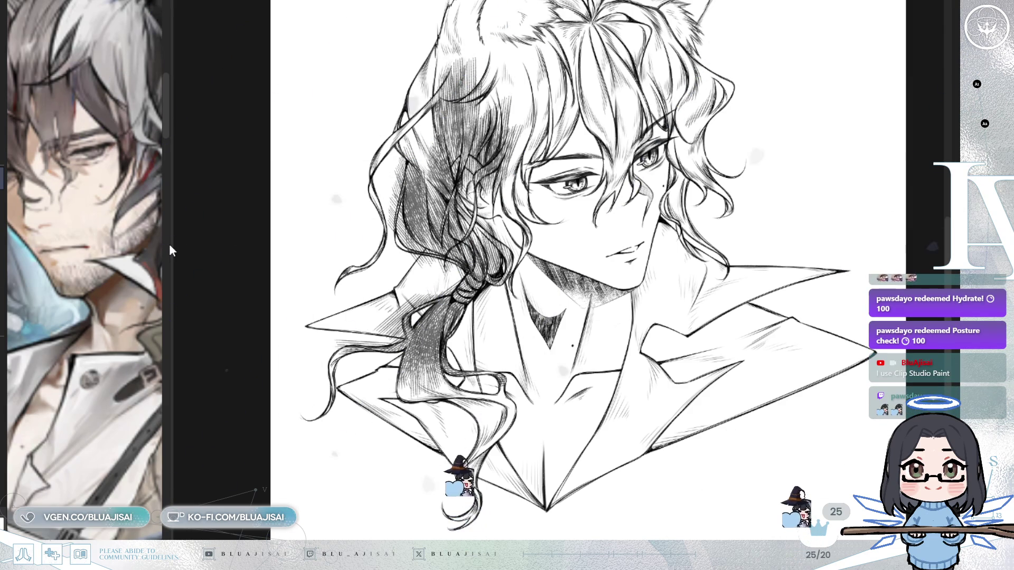
Step: Widen the reference to show the full goggled wolf-eared man and pan the bust up to its ears
{"action": "left_click_drag", "start_coordinate": [170, 242], "coordinate": [305, 233]}
{"action": "left_click_drag", "start_coordinate": [198, 365], "coordinate": [194, 286]}
{"action": "left_click_drag", "start_coordinate": [634, 328], "coordinate": [795, 361]}
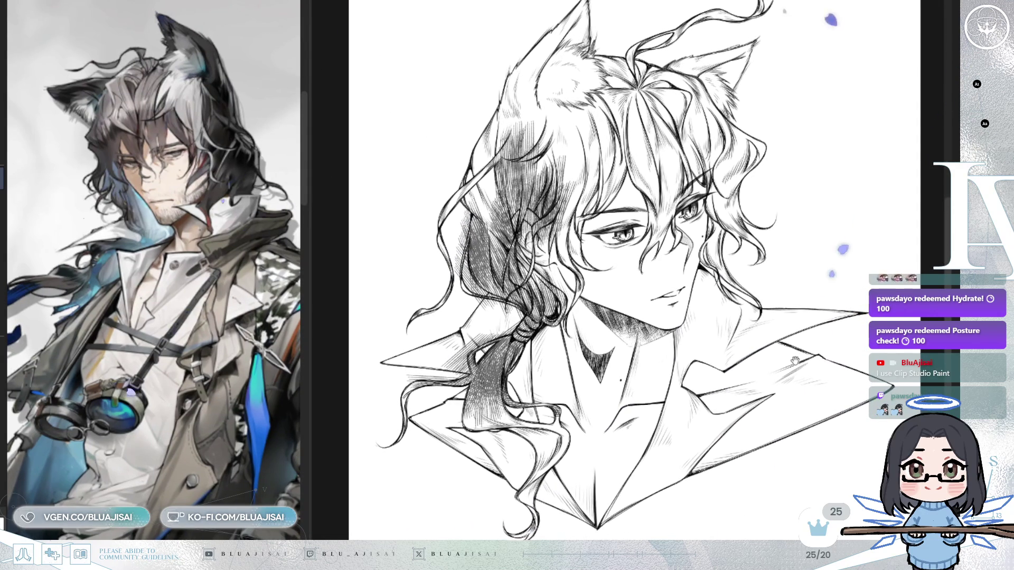